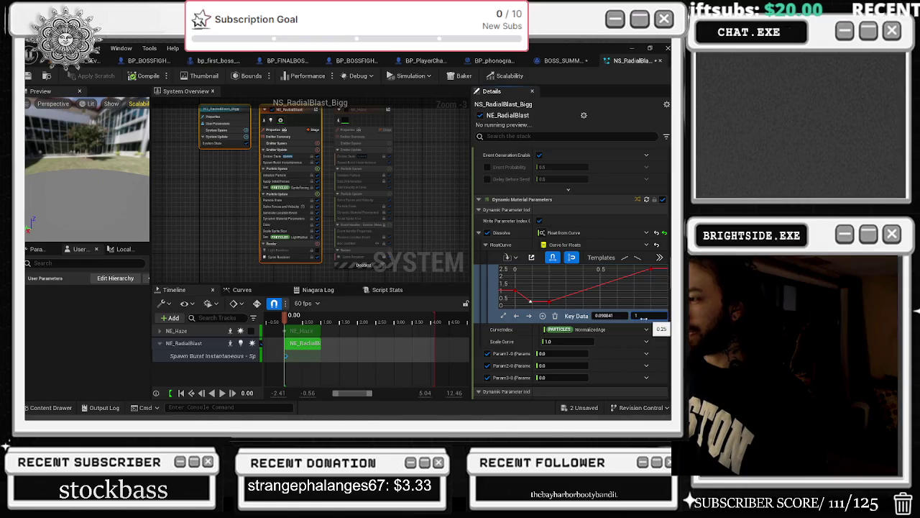
Set the Dissolve curve's first key to 1.0 and pull the second key down to about 0.24.
key("Return")
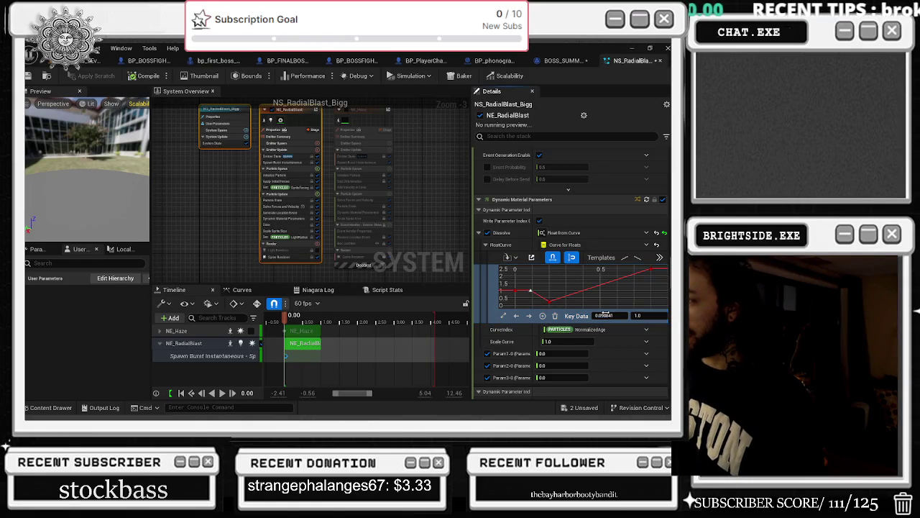
left_click(288, 328)
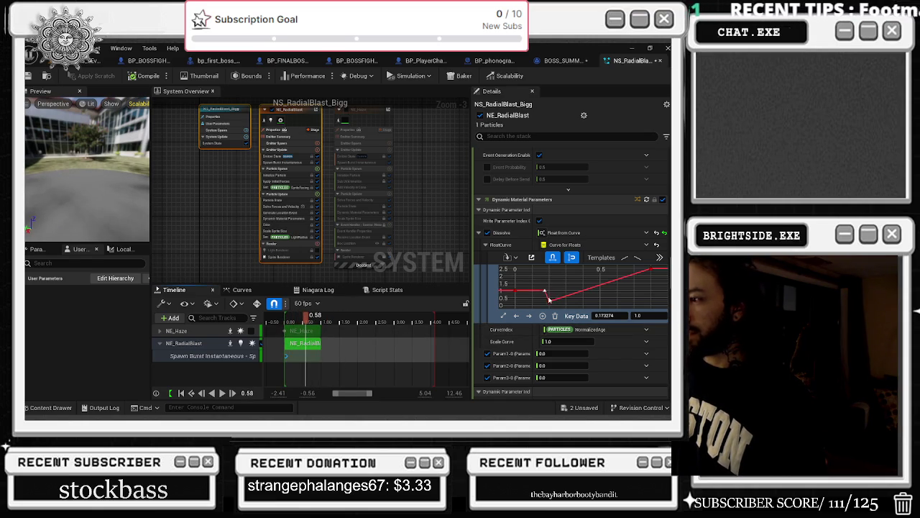
mouse_move(543, 293)
left_mouse_down()
mouse_move(548, 302)
mouse_move(569, 301)
mouse_move(541, 290)
mouse_move(560, 290)
left_mouse_up()
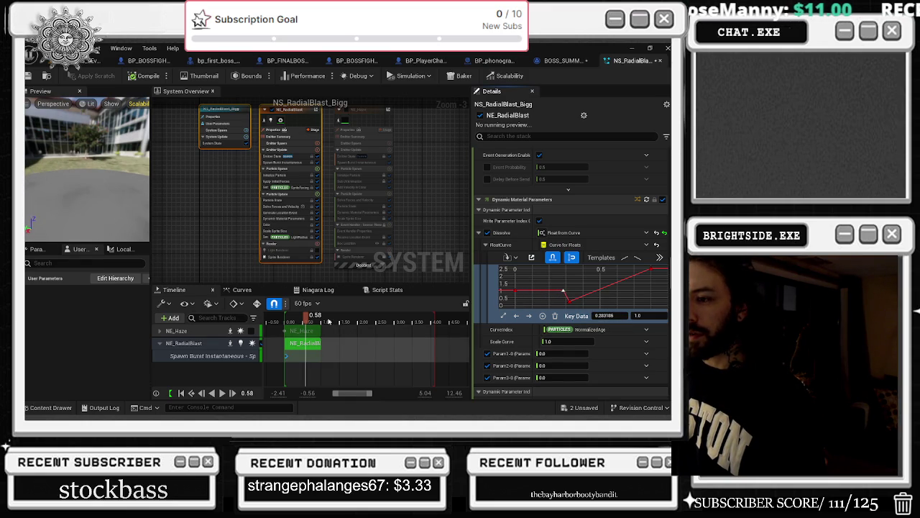
Preview the dissolve, then move the low key's timing earlier to about 0.18.
key("space")
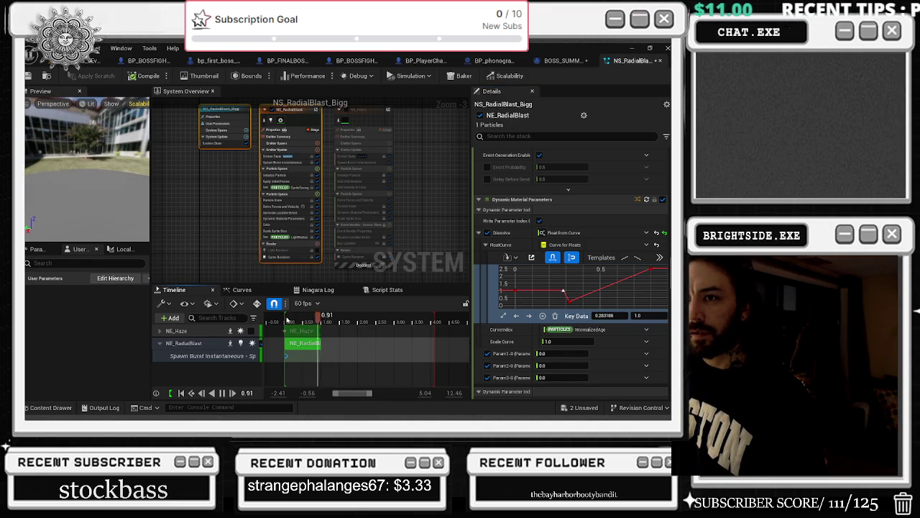
key("space")
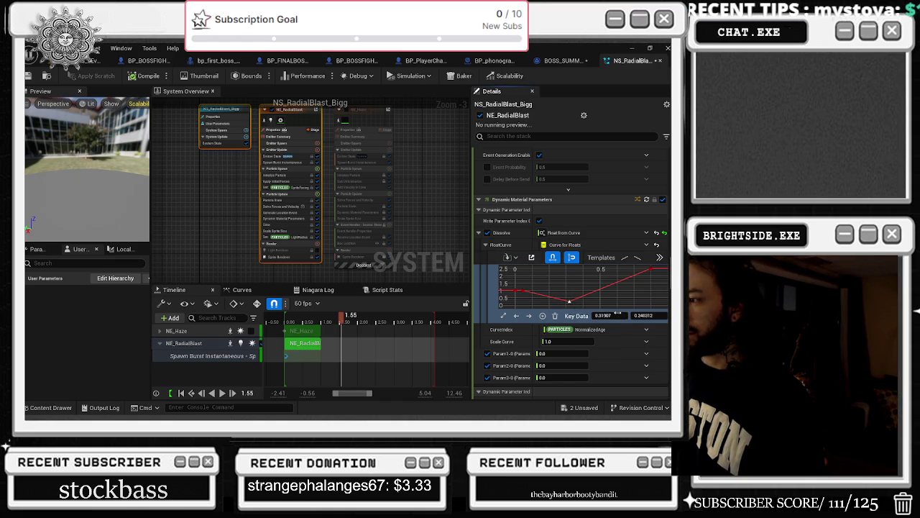
left_click_drag(549, 301, 546, 301)
left_click_drag(342, 317, 287, 319)
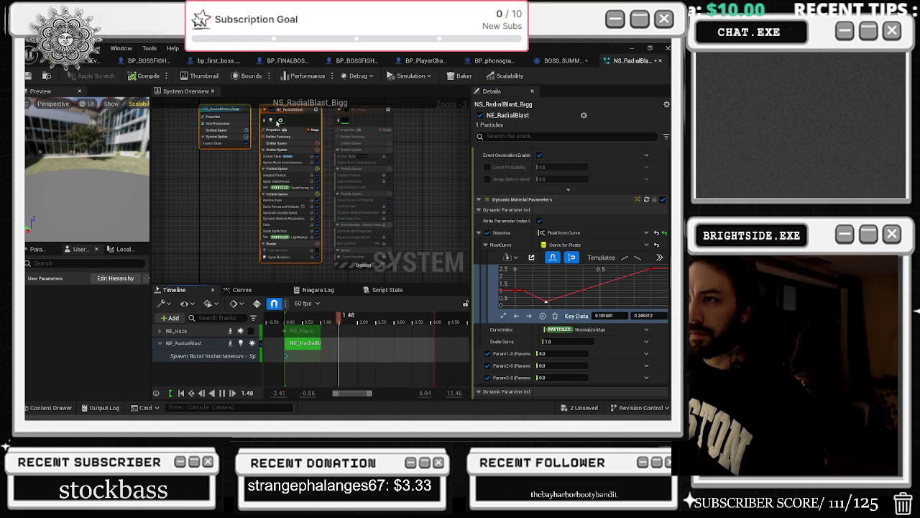
left_click(280, 122)
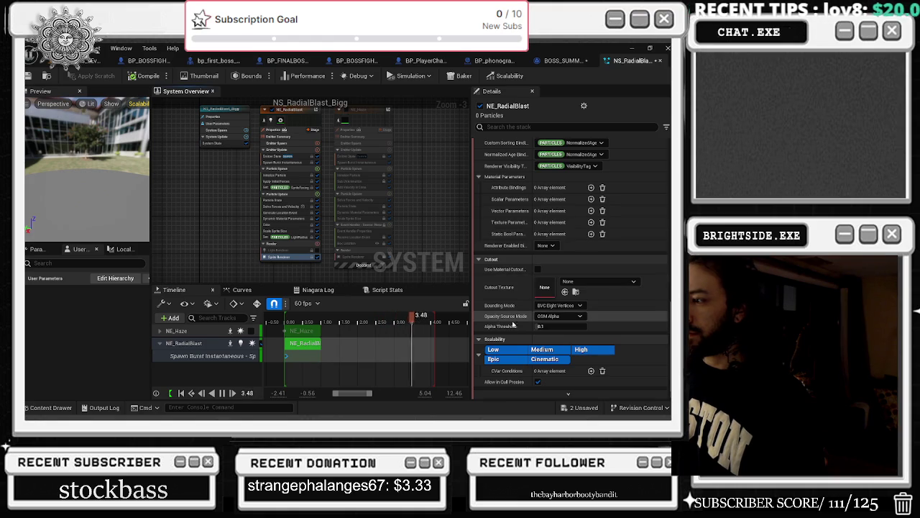
Set the sprite renderer's Pixel Coverage Blend to about 0.475 and inspect the LightRadius module.
scroll(499, 325, "up", 10)
scroll(499, 325, "up", 5)
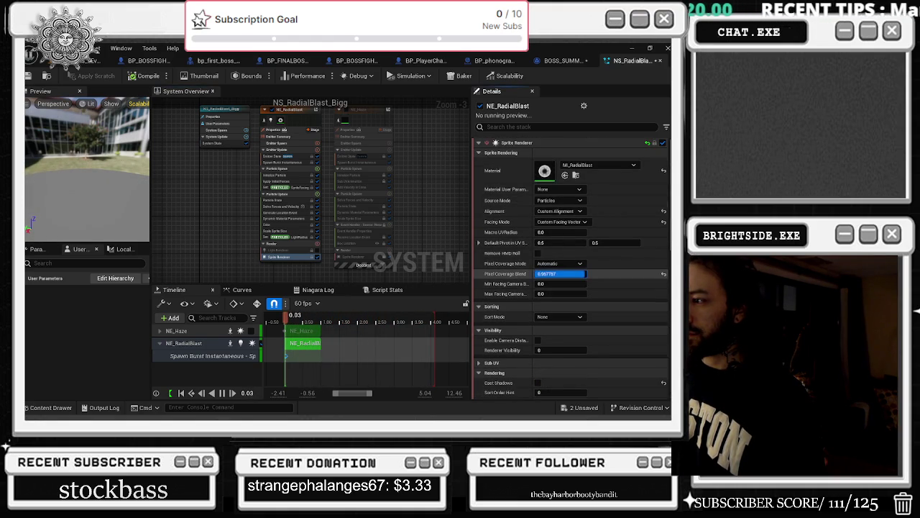
left_click_drag(575, 274, 546, 274)
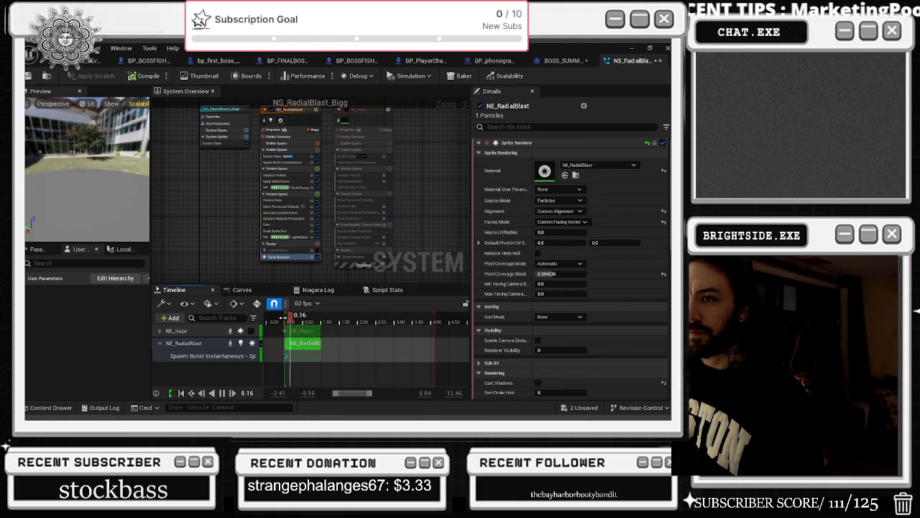
left_click_drag(537, 274, 557, 273)
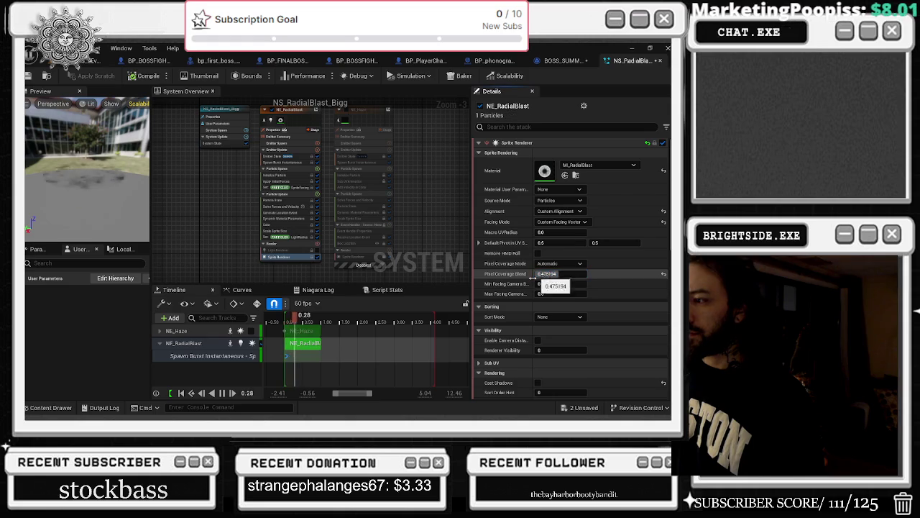
left_click(288, 250)
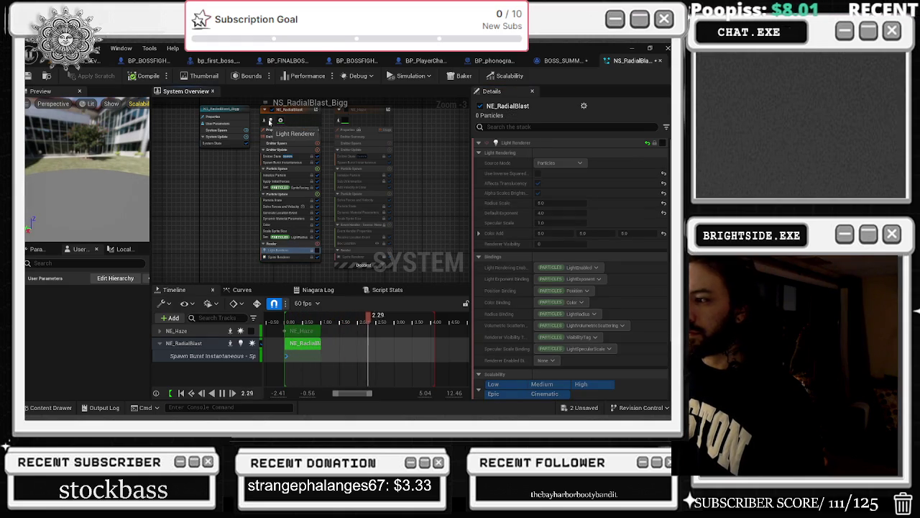
left_click(294, 236)
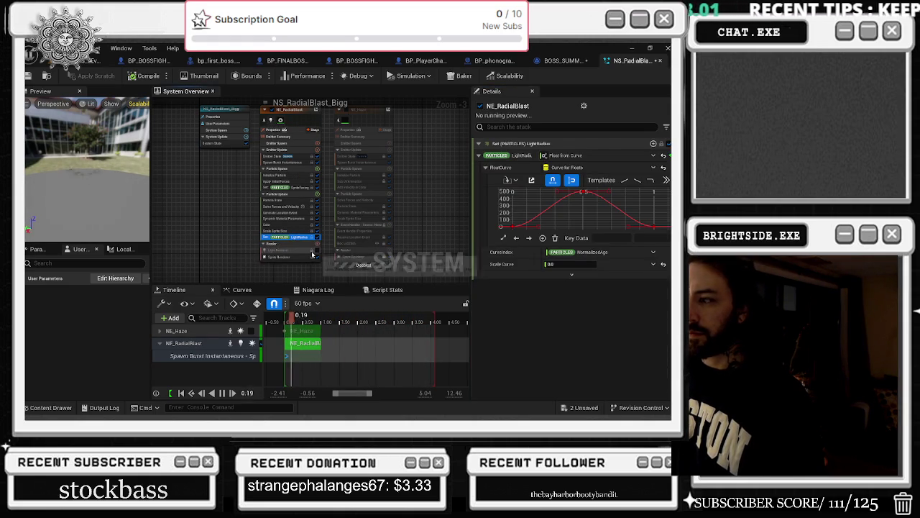
Review Scale Sprite Size, Color, Dynamic Material Parameters, Particle State and Initialize Particle modules.
left_click(295, 231)
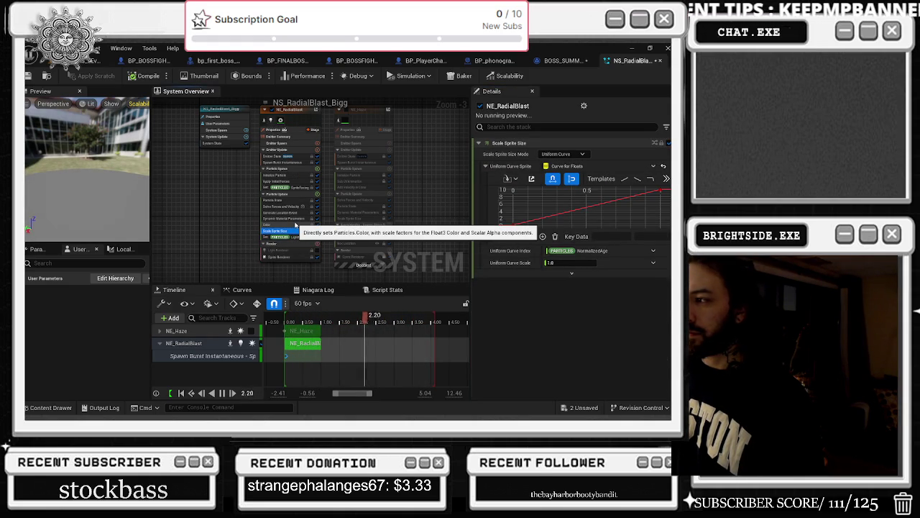
left_click(295, 225)
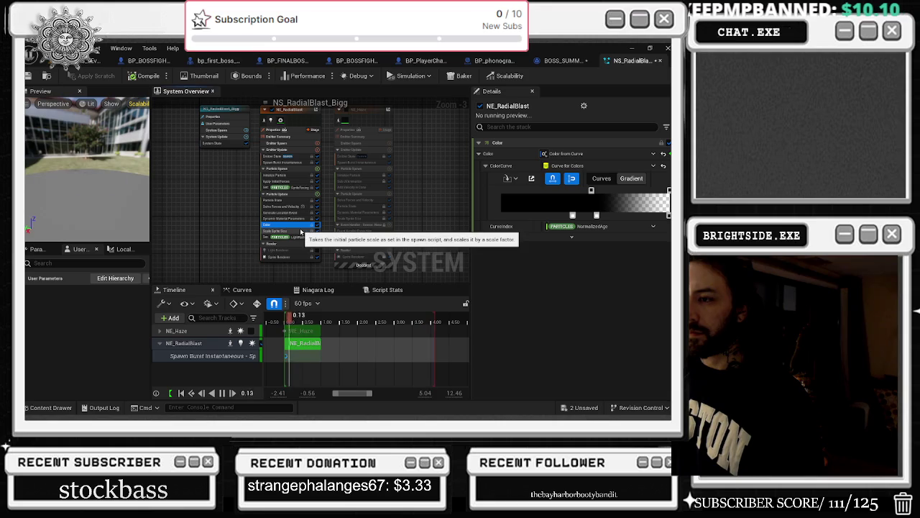
left_click(288, 218)
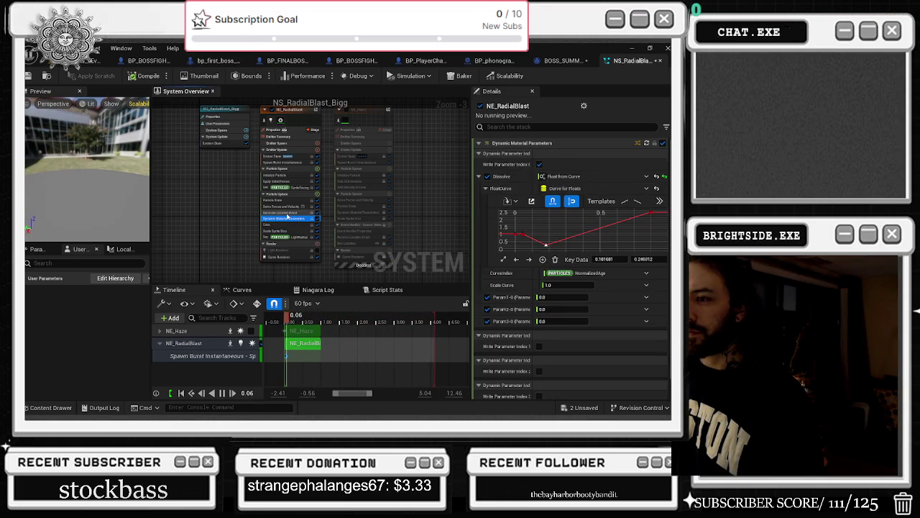
left_click(290, 212)
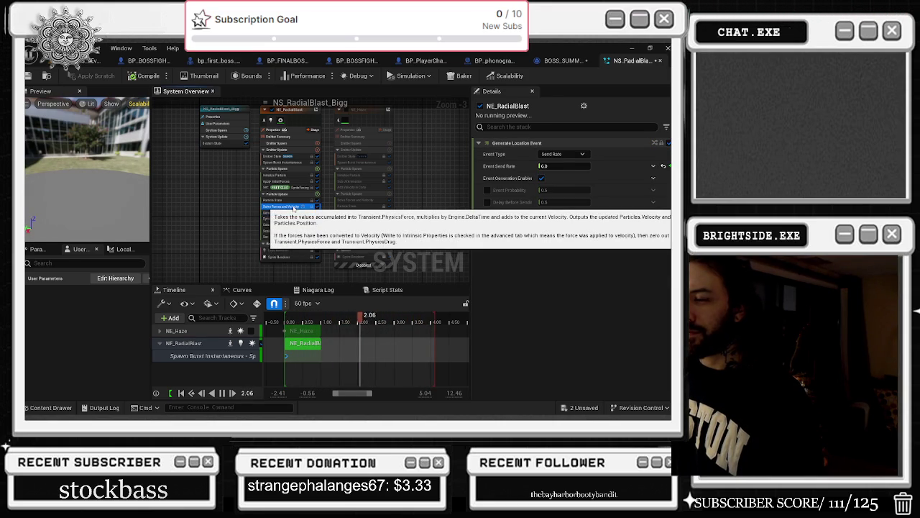
left_click(289, 200)
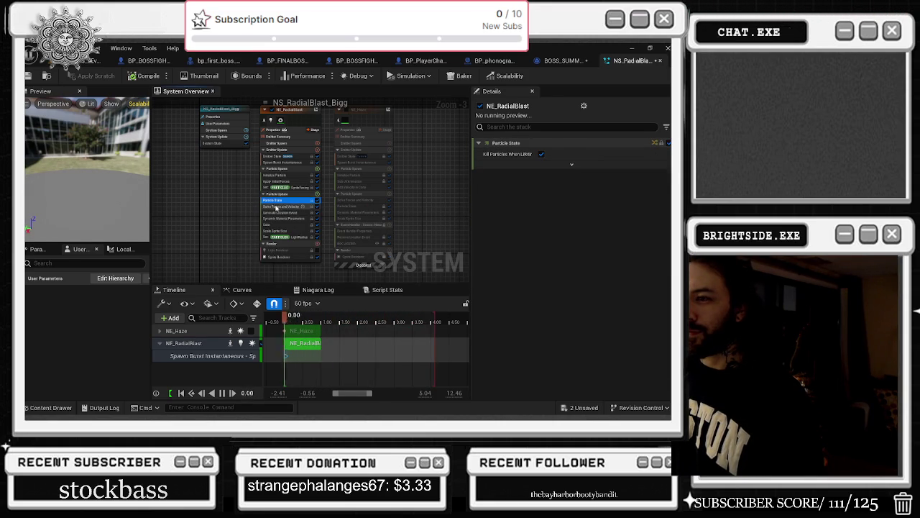
left_click(281, 182)
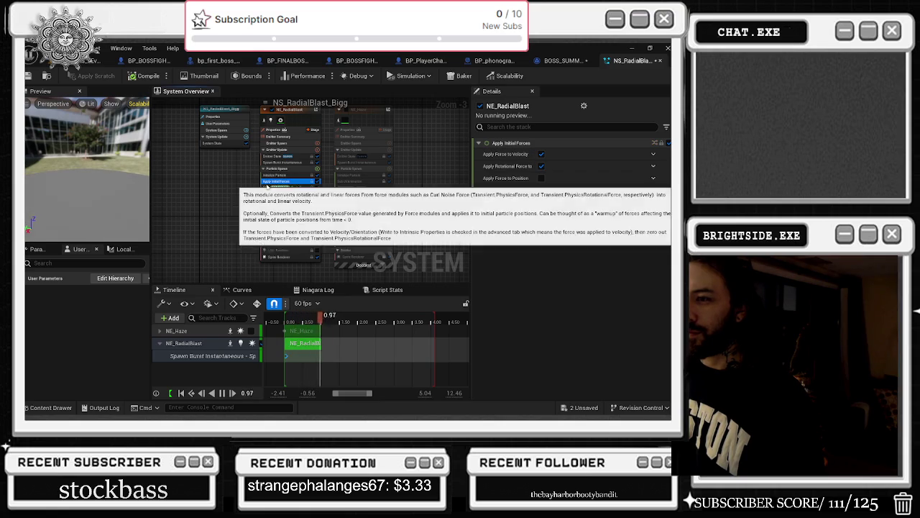
left_click(279, 175)
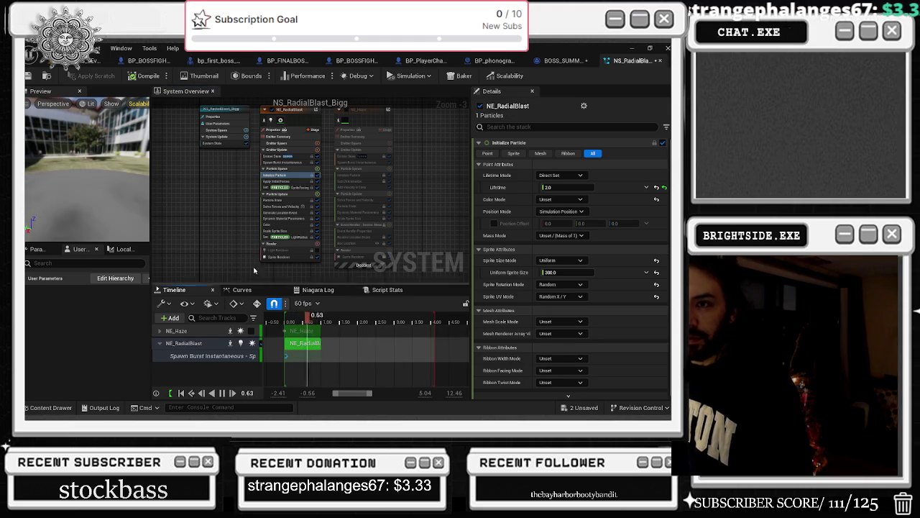
Rewind the preview to 0.00, check Spawn Burst and emitter properties, and return to Sprite Renderer.
left_click(285, 319)
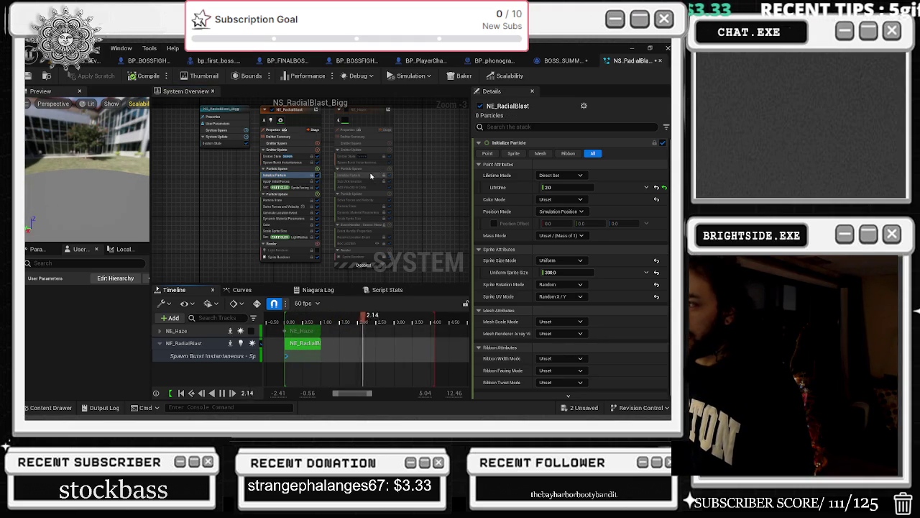
left_click(287, 162)
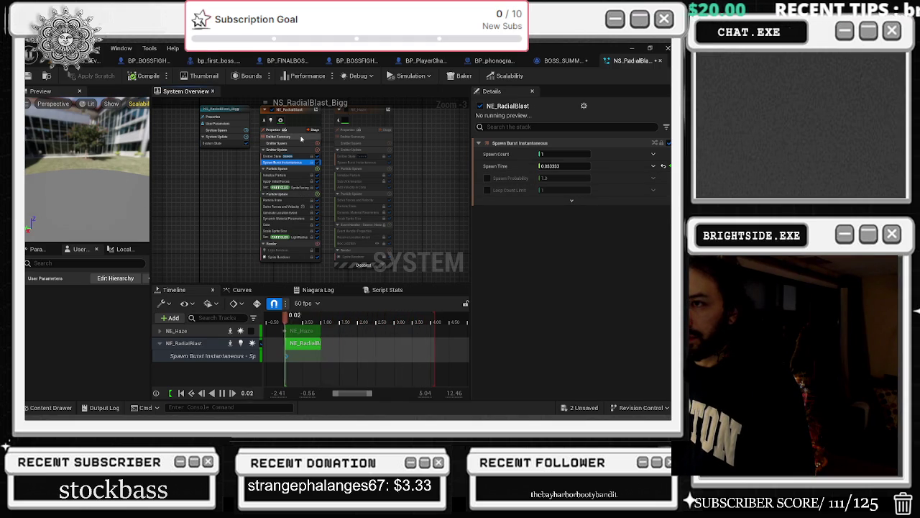
left_click(301, 137)
left_click(291, 130)
left_click(282, 122)
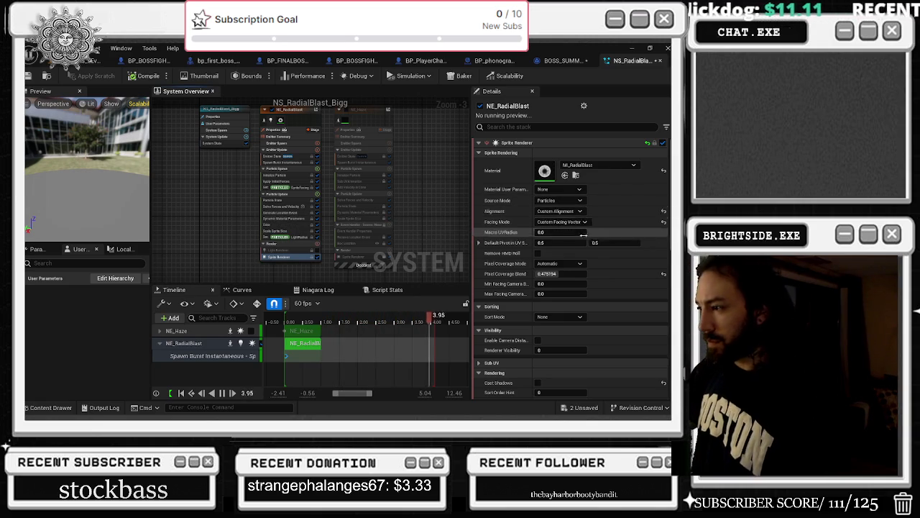
Save both unsaved radial blast packages and go back to the level editor.
scroll(586, 249, "down", 3)
scroll(586, 249, "down", 10)
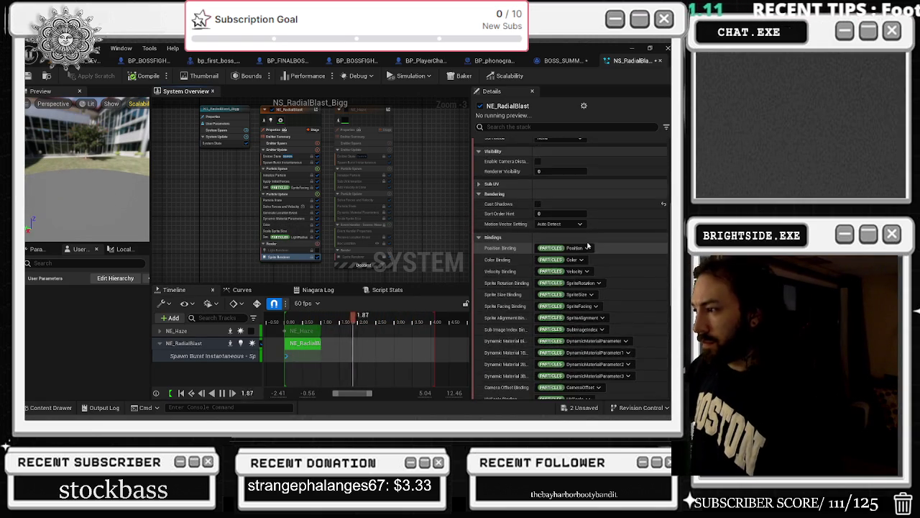
scroll(622, 234, "down", 8)
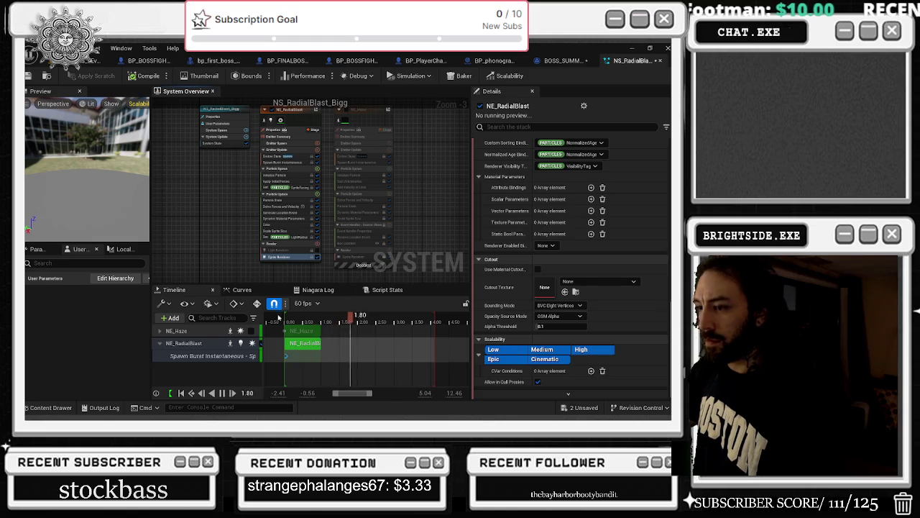
key("ctrl+shift+s")
left_click(416, 330)
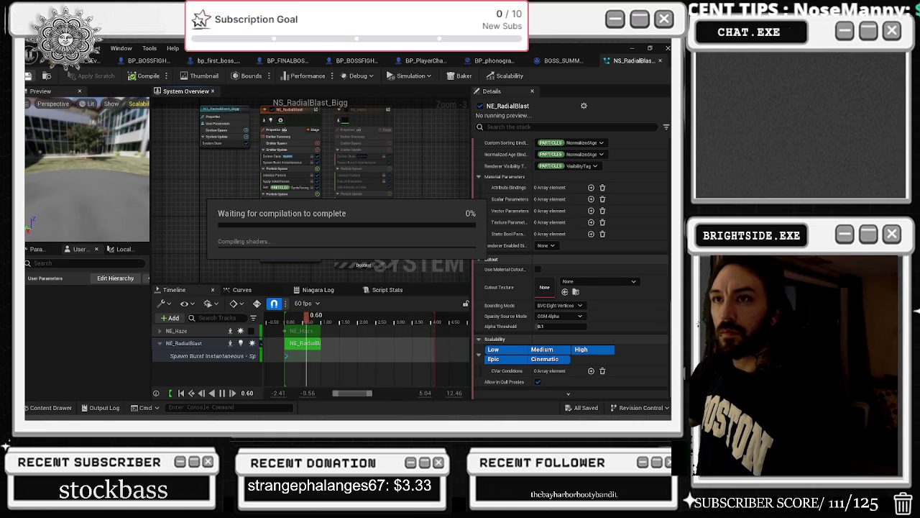
left_click(92, 61)
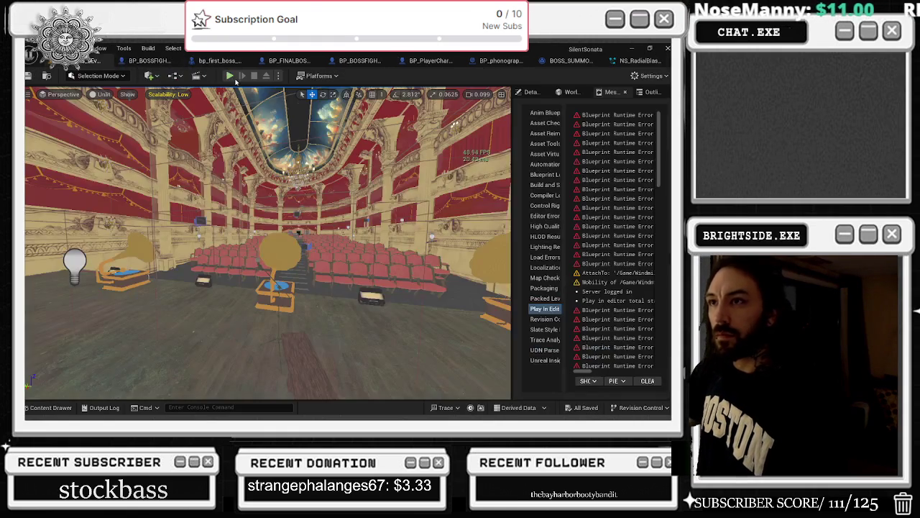
Play-test walking into the theater, then open NS_HurricaneTorment in the Niagara editor.
left_click(229, 76)
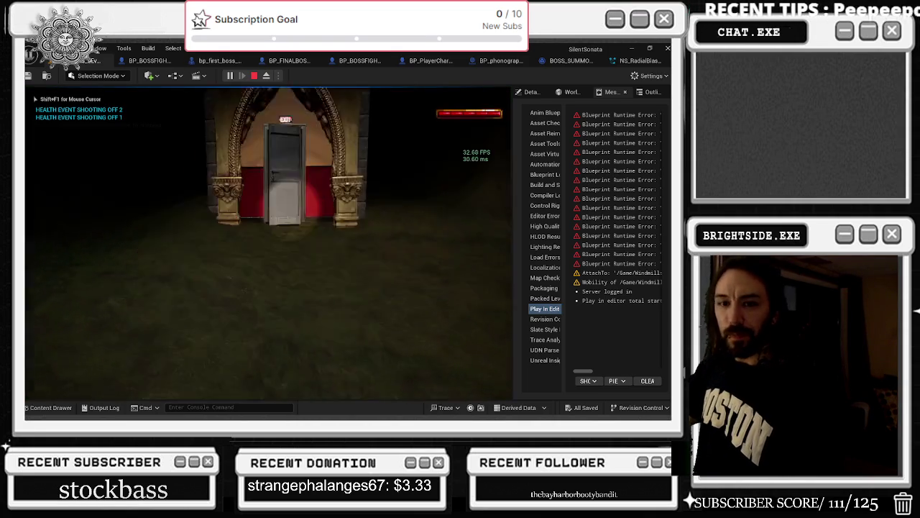
key("w")
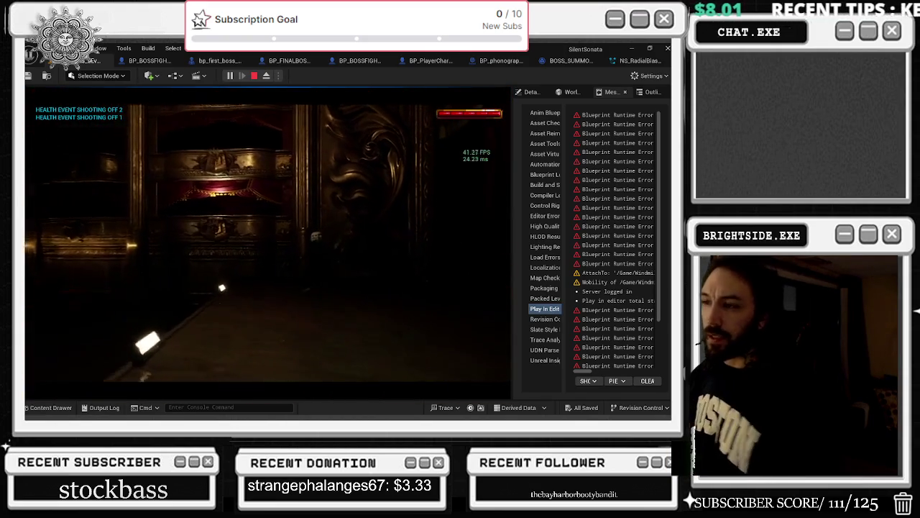
key("Escape")
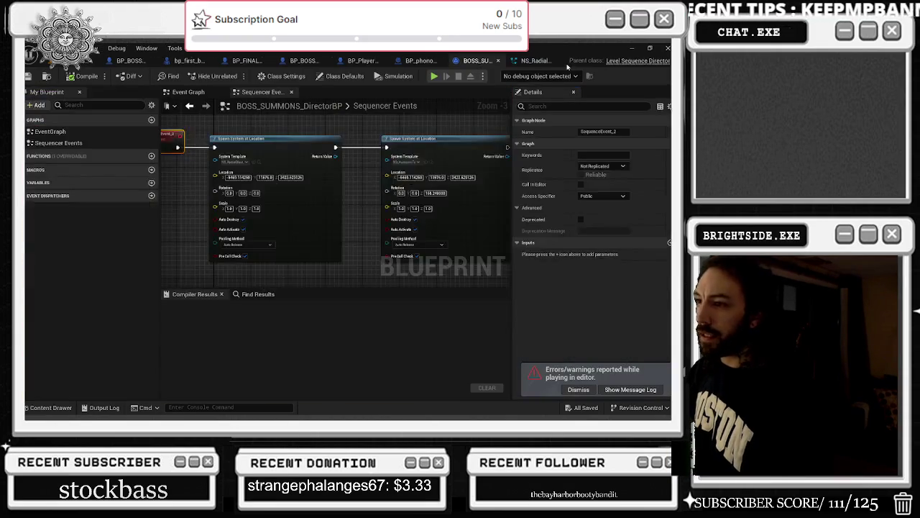
left_click(430, 162)
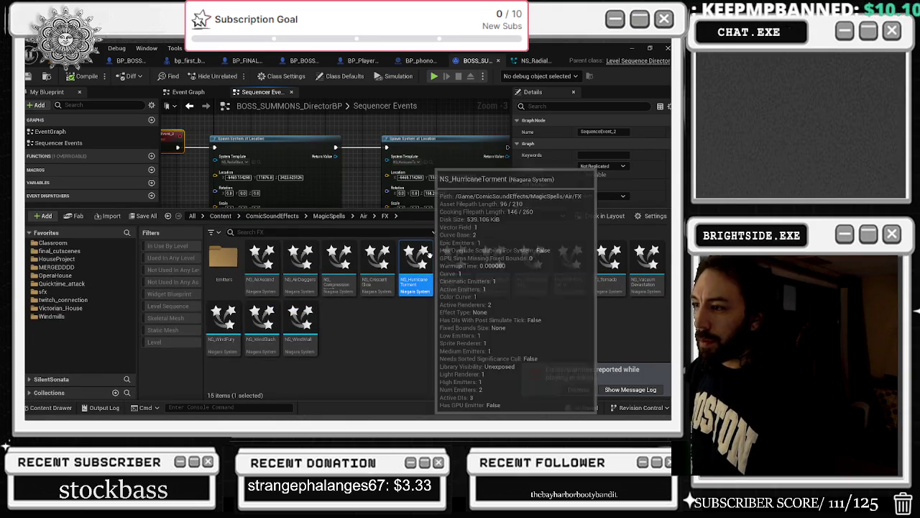
double_click(432, 260)
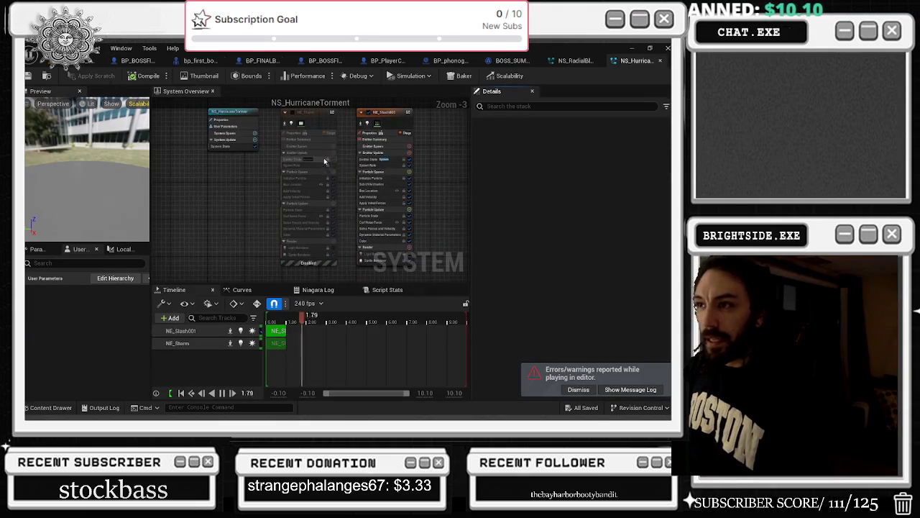
On NE_Slash001, edit Lifetime Max and nudge the Uniform Sprite Size down to about 143.
left_click(411, 110)
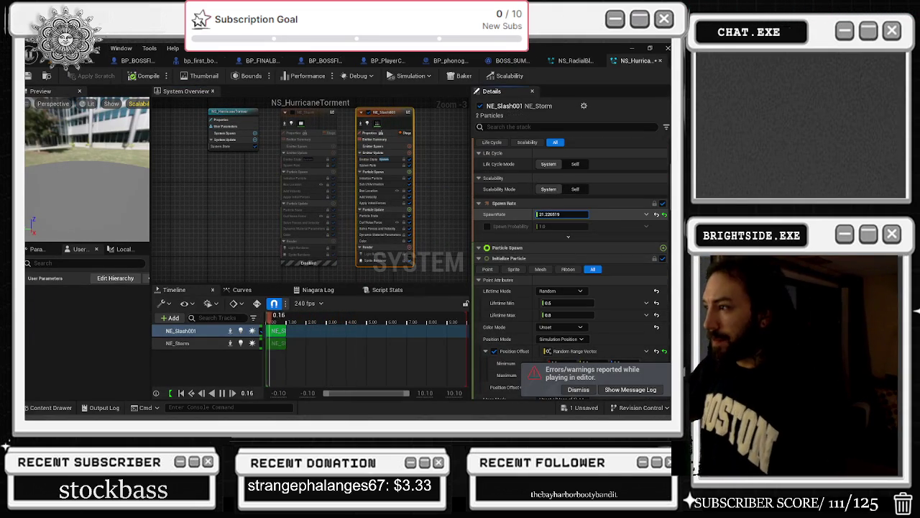
key("Return")
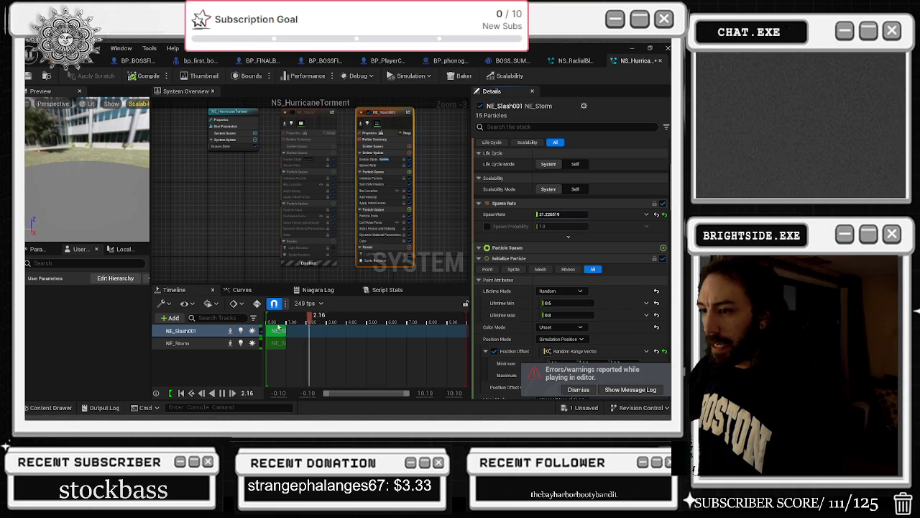
left_click(574, 314)
scroll(568, 317, "down", 1)
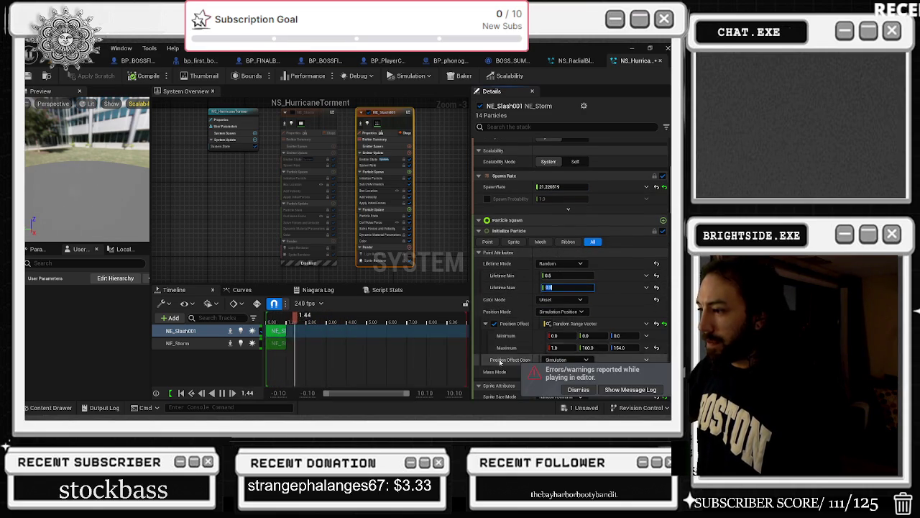
scroll(568, 302, "down", 2)
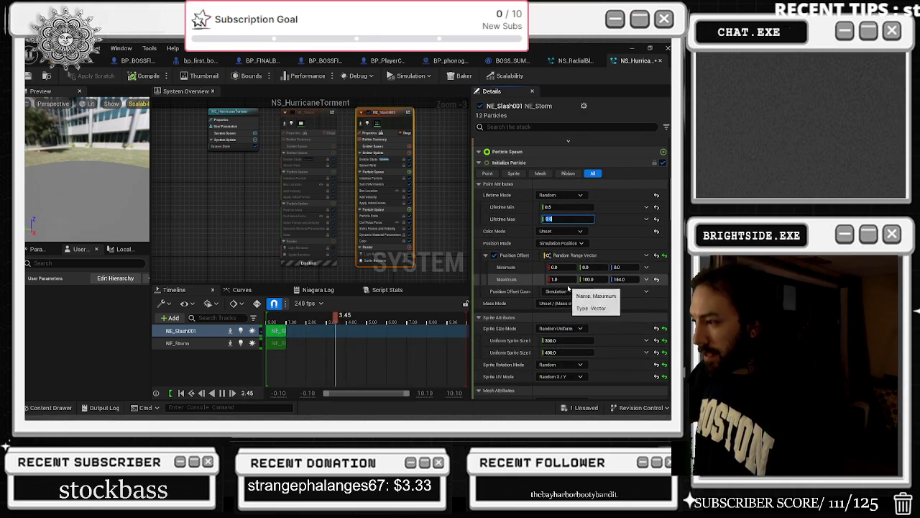
scroll(568, 294, "down", 1)
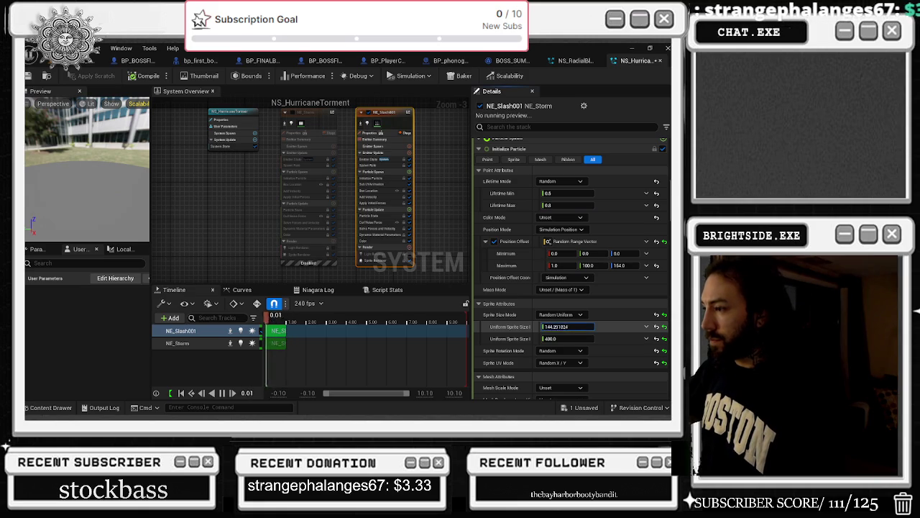
left_click_drag(568, 326, 561, 327)
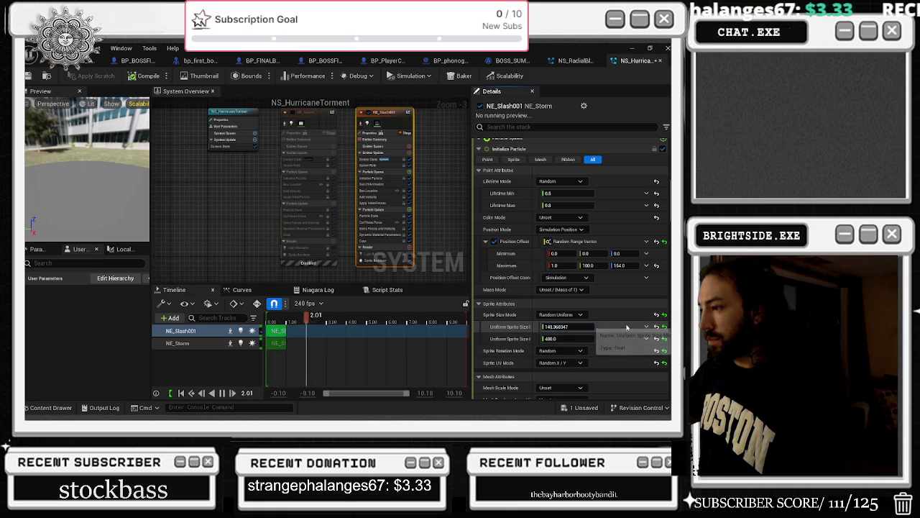
Raise NE_Slash001's spawn rate to about 23.36 and commit the 400.0 sprite size entry.
scroll(610, 297, "up", 3)
scroll(611, 295, "up", 2)
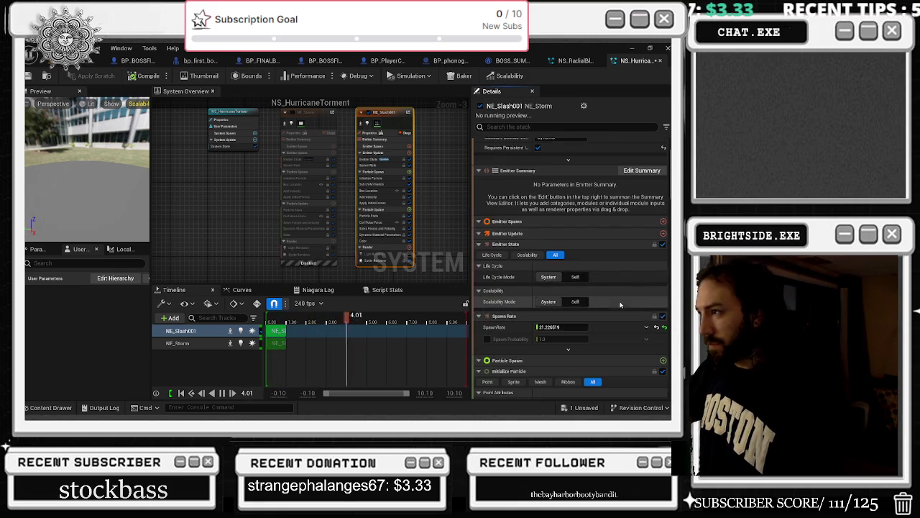
left_click(561, 245)
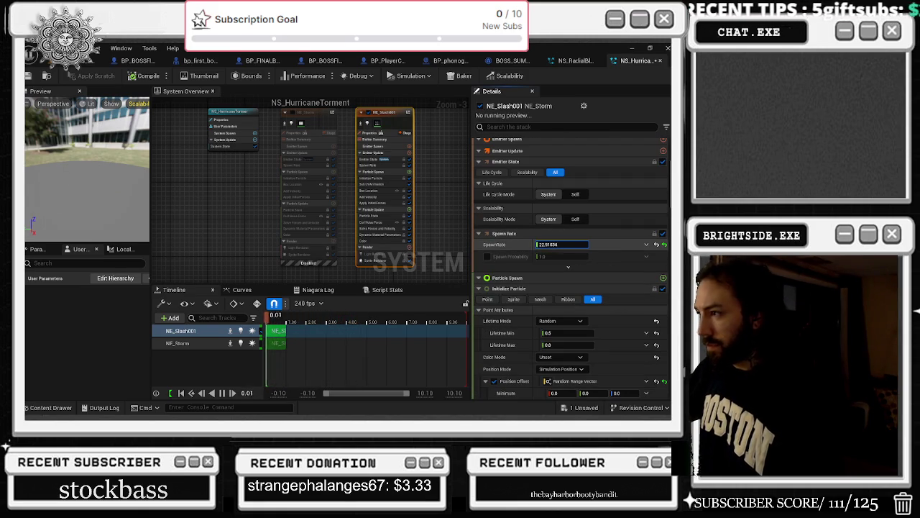
left_click_drag(571, 245, 571, 245)
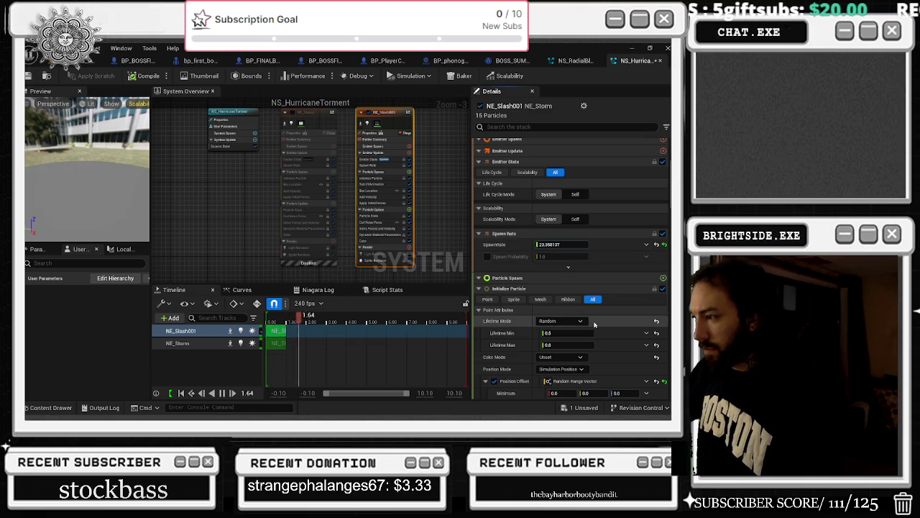
scroll(596, 325, "down", 1)
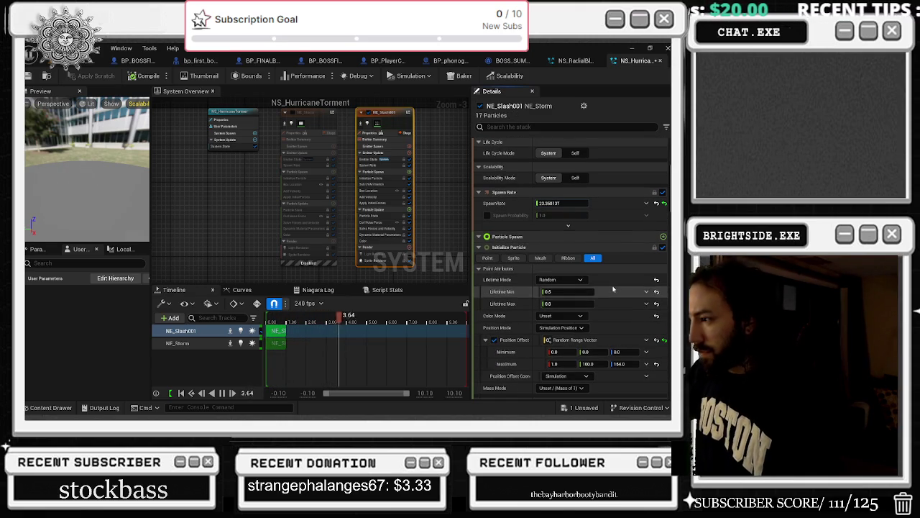
scroll(597, 288, "down", 2)
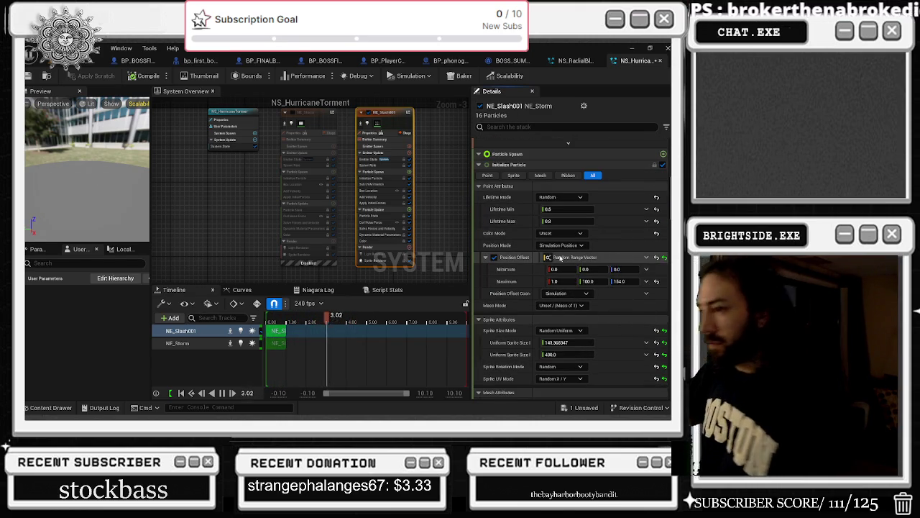
scroll(561, 277, "down", 2)
key("Return")
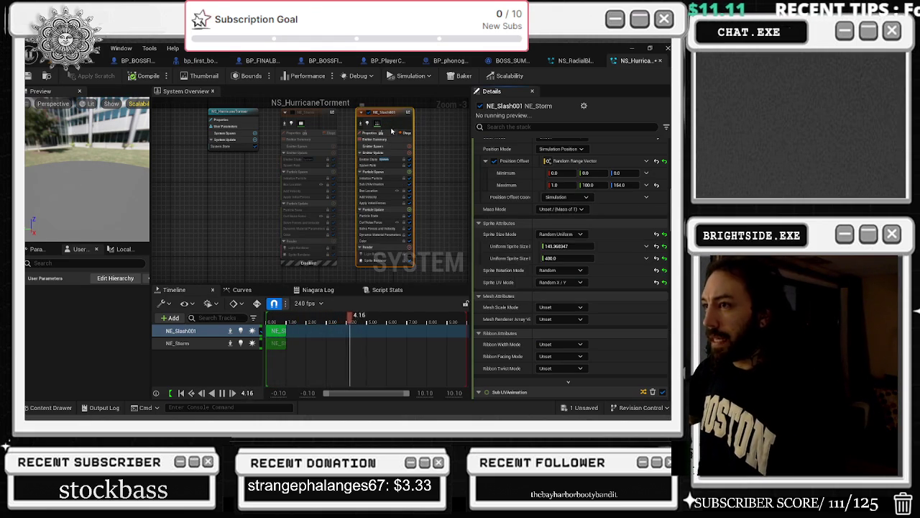
Scroll through the remaining NE_Slash001 modules and switch back to the level editor.
scroll(506, 175, "down", 10)
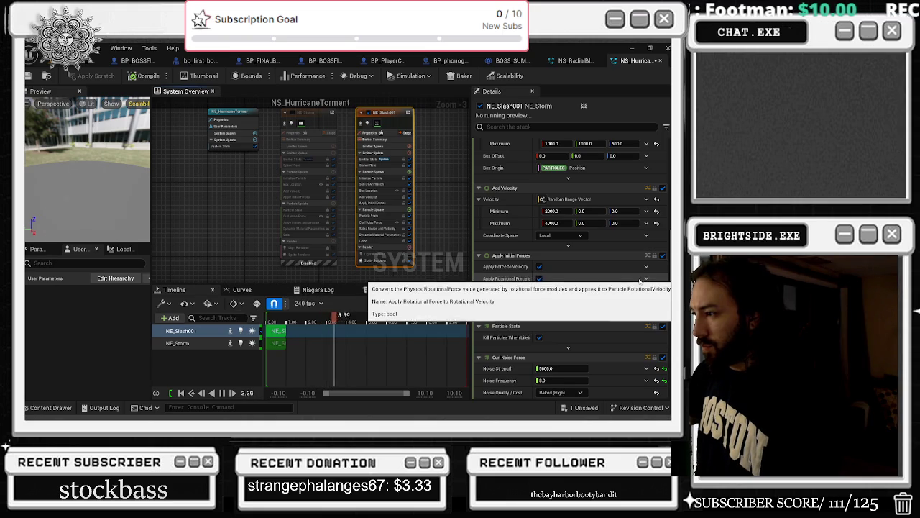
scroll(633, 252, "down", 8)
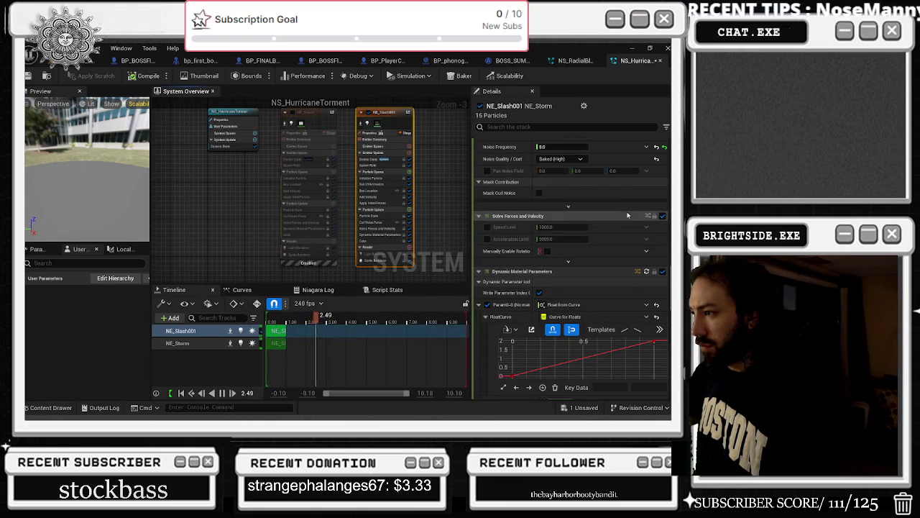
scroll(636, 216, "down", 1)
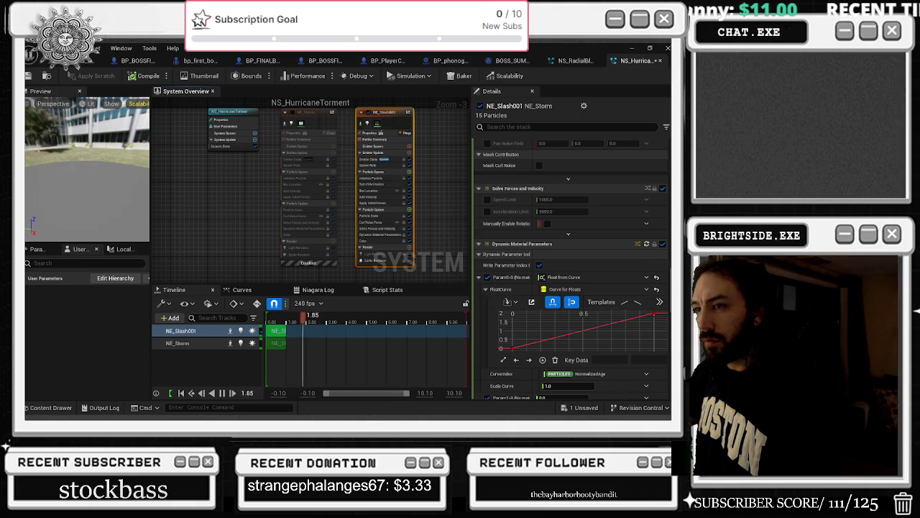
scroll(660, 320, "down", 2)
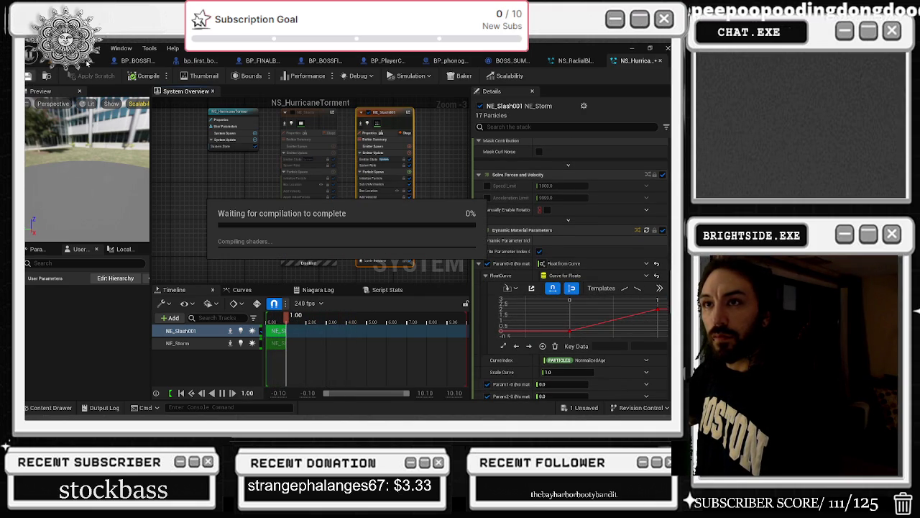
key("Tab")
key("Tab")
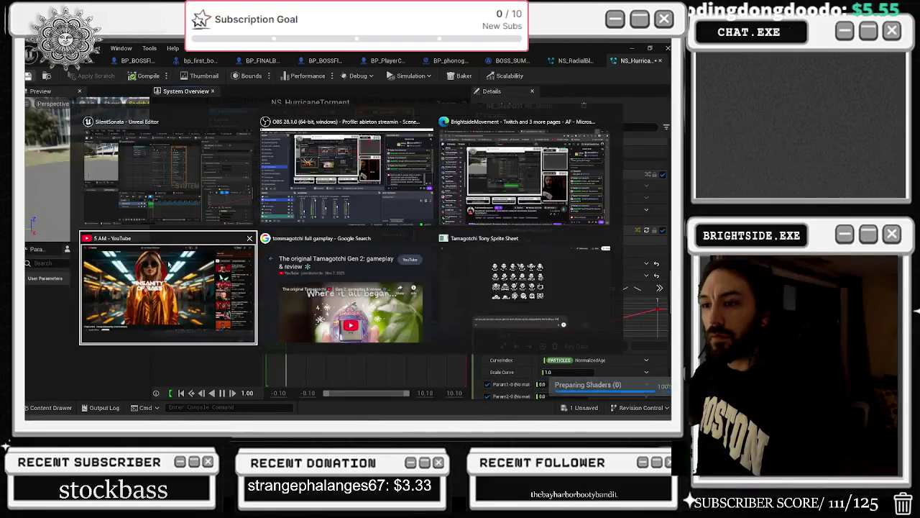
key("Escape")
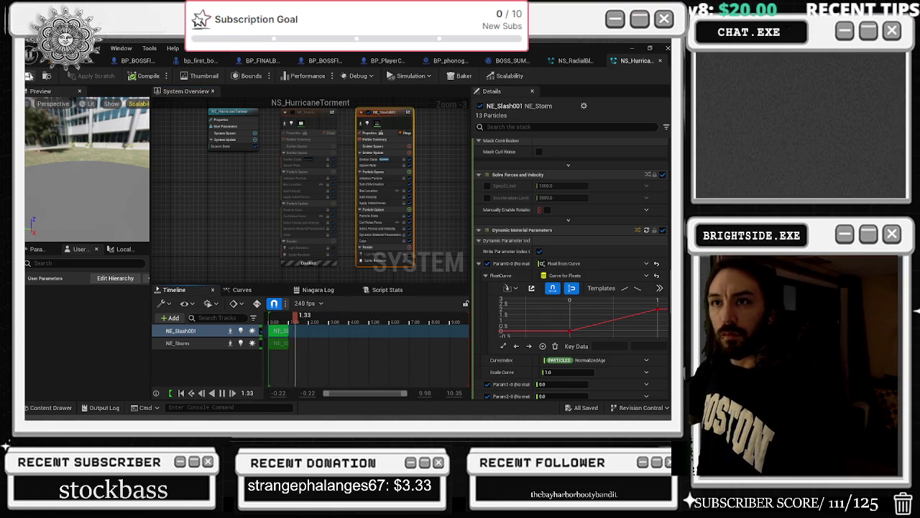
key("alt+Tab")
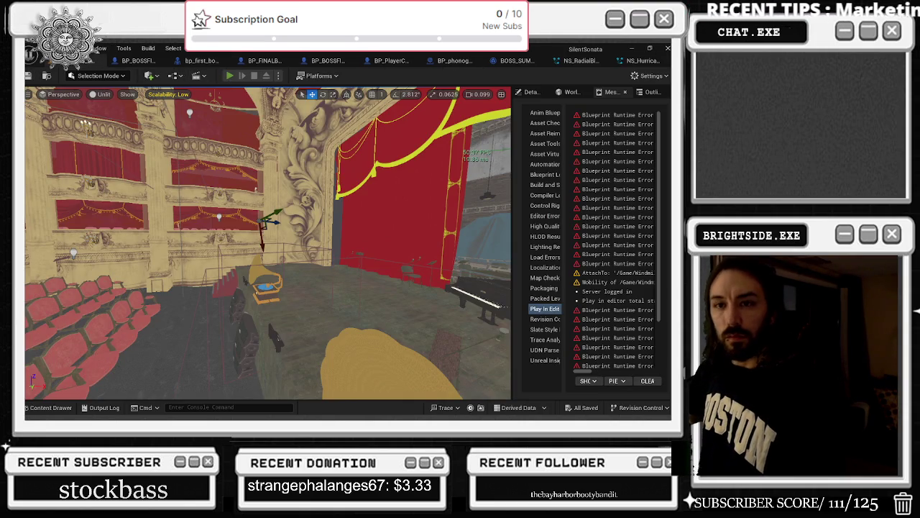
Play through the boss phase in a Play In Editor session started with Alt+P, then stop it.
key("alt+p")
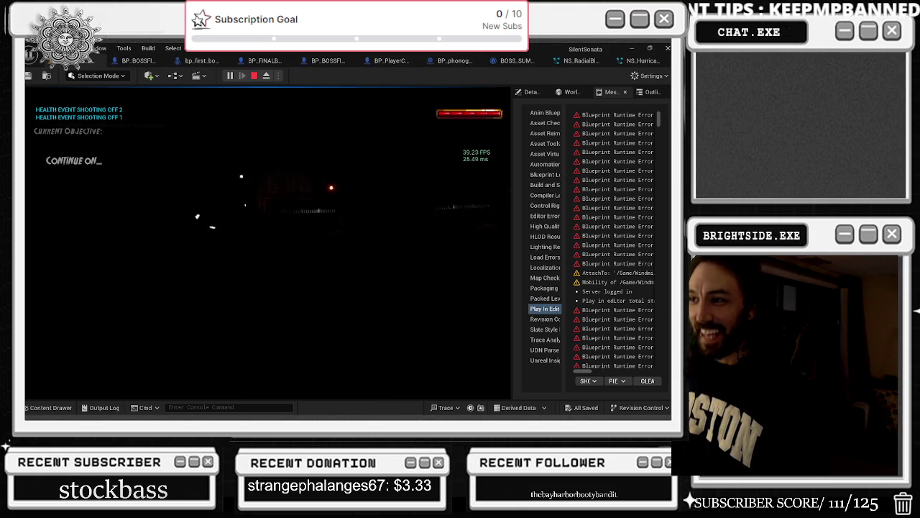
key("Escape")
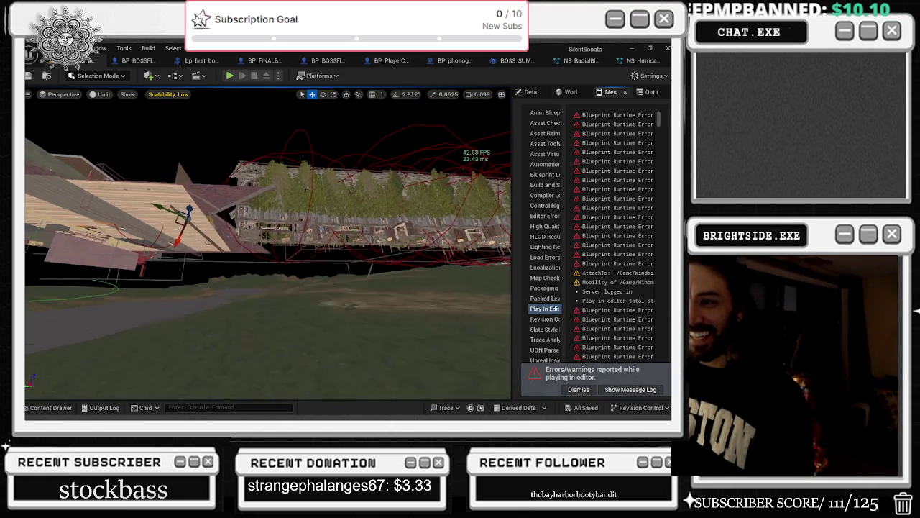
Fly the camera up to the building's wall and undo to restore the wooden wall piece.
left_click_drag(321, 164, 311, 270)
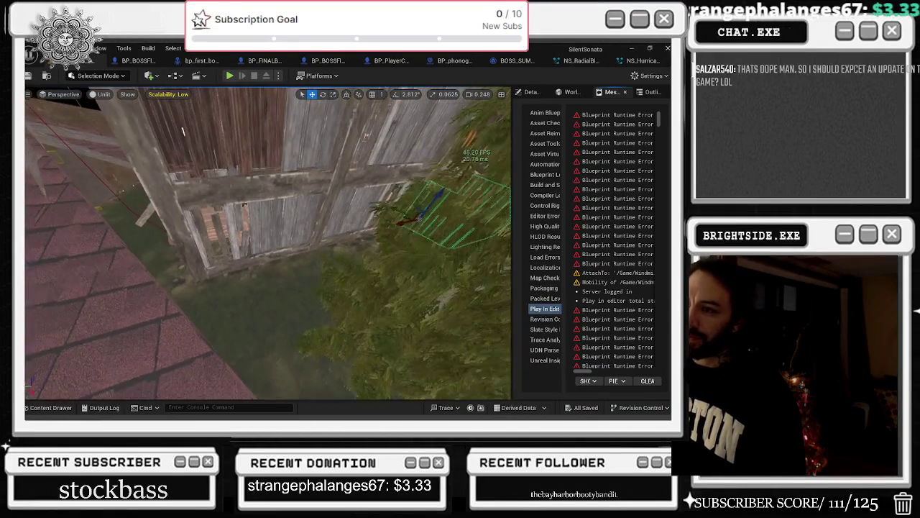
key("ctrl+z")
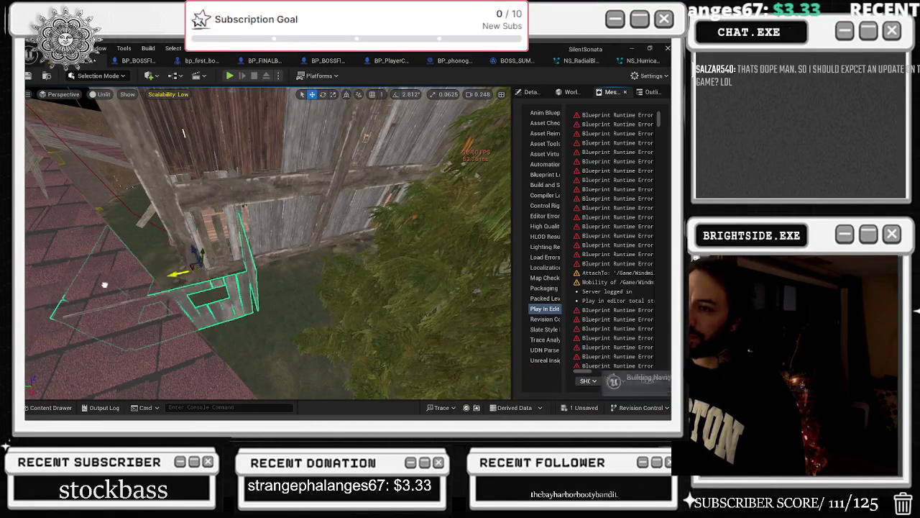
Focus the wooden wall piece, reposition it, and rotate it about 87° upright.
key("f")
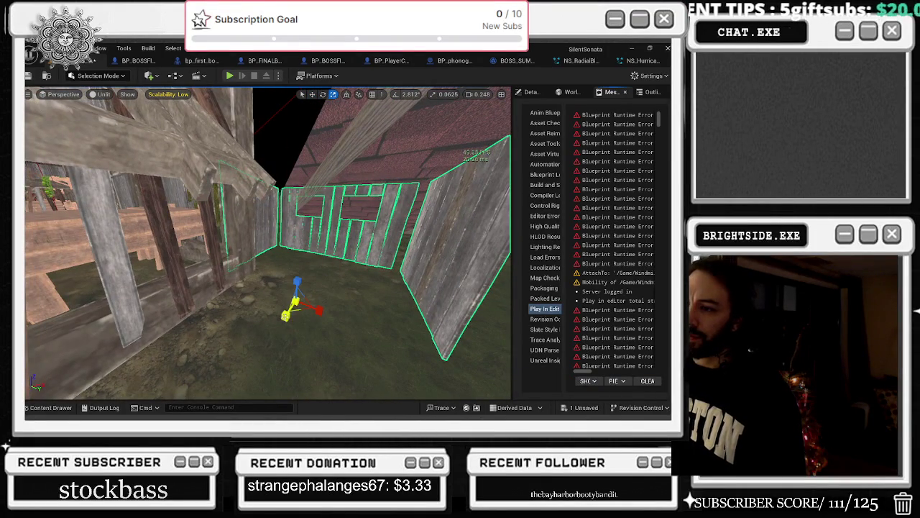
key("ctrl+z")
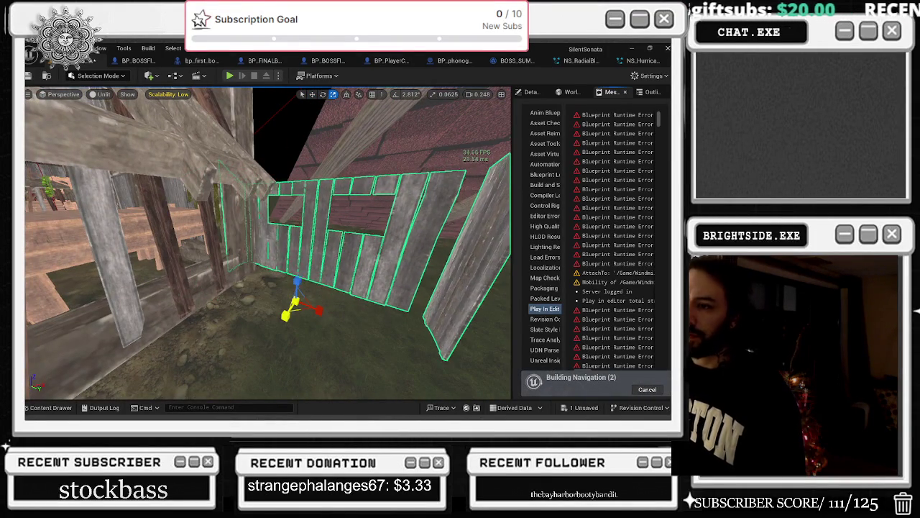
key("ctrl+z")
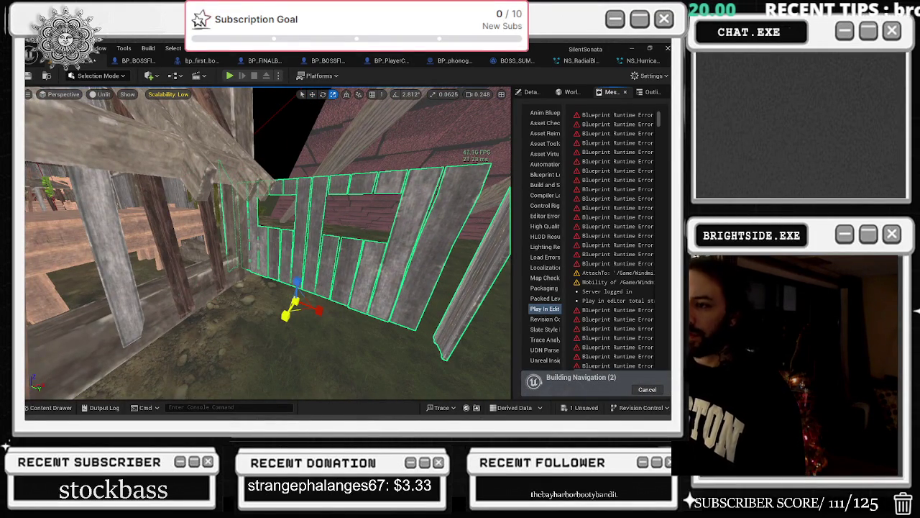
key("ctrl+z")
key("ctrl+z")
key("w")
key("e")
left_click_drag(302, 333, 341, 319)
key("ctrl+z")
key("ctrl+z")
Browse the Air FX assets in the Content Drawer and orbit the view around the wall.
key("ctrl+space")
mouse_move(338, 252)
left_mouse_down()
mouse_move(223, 191)
mouse_move(248, 208)
mouse_move(281, 201)
left_mouse_up()
key("r")
key("w")
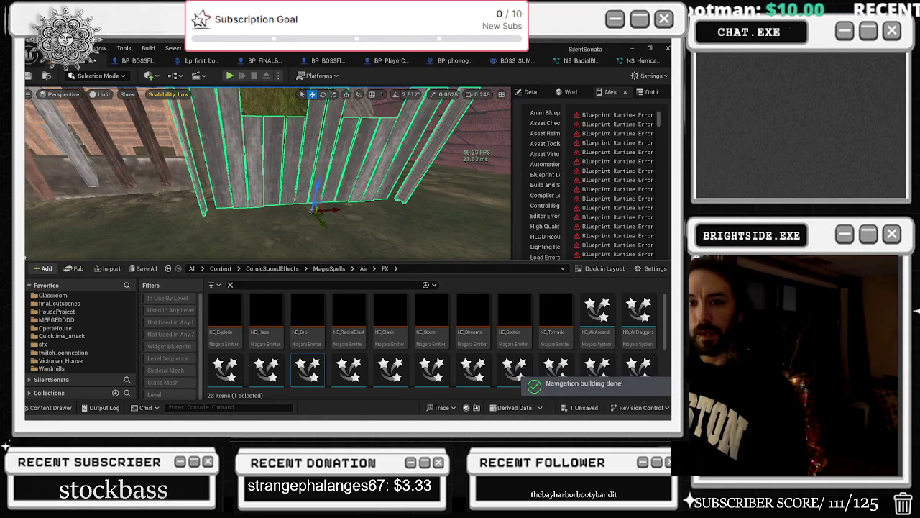
Drag the wall piece into place with the move gizmo and start another Play In Editor session.
mouse_move(332, 214)
left_mouse_down()
mouse_move(359, 209)
mouse_move(317, 194)
left_mouse_up()
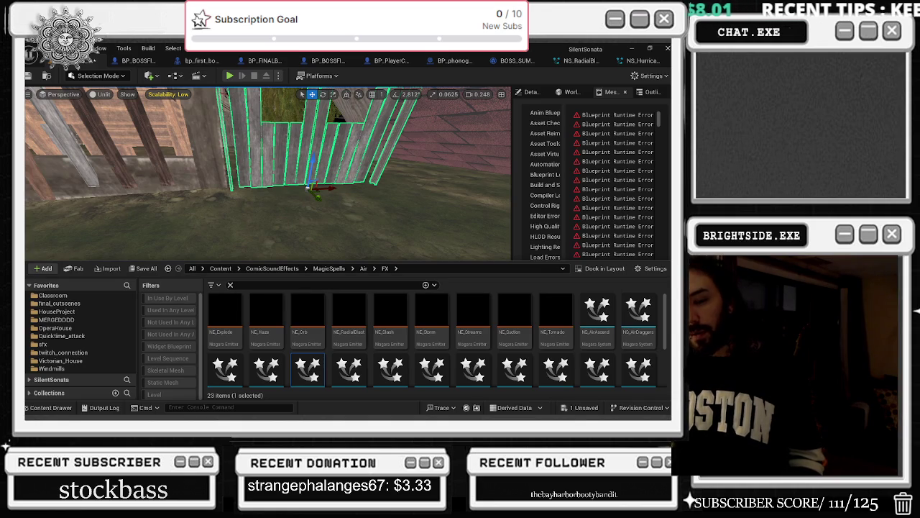
key("alt+p")
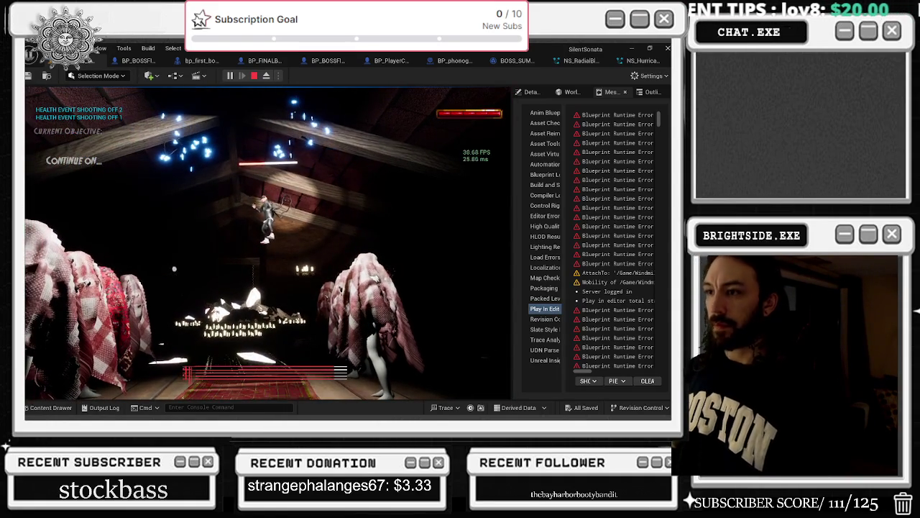
Stop the play-in-editor test and return to the attic level editor.
key("Escape")
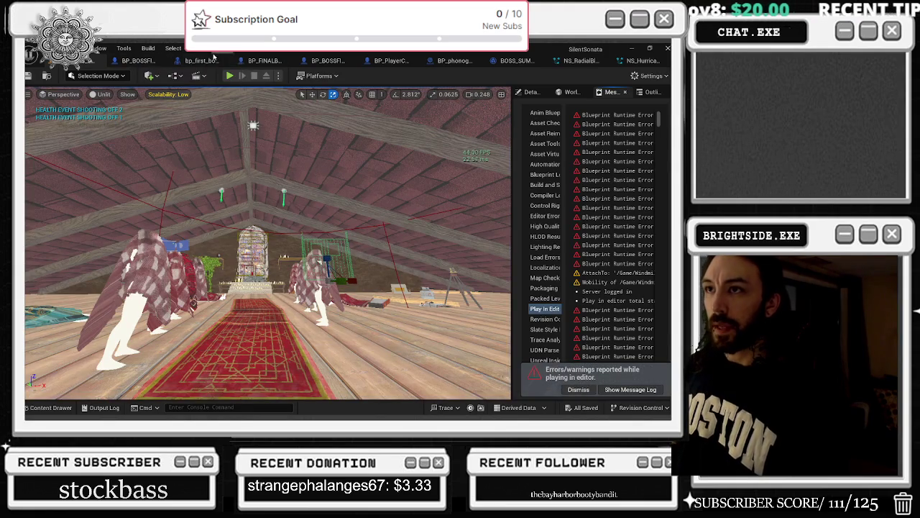
Save and close the bp_first_boss_death blueprint.
left_click(200, 61)
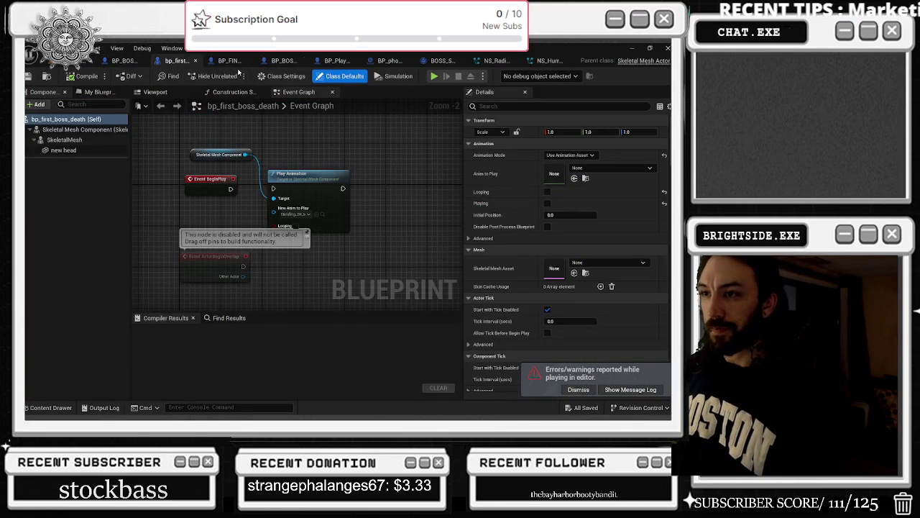
key("ctrl+s")
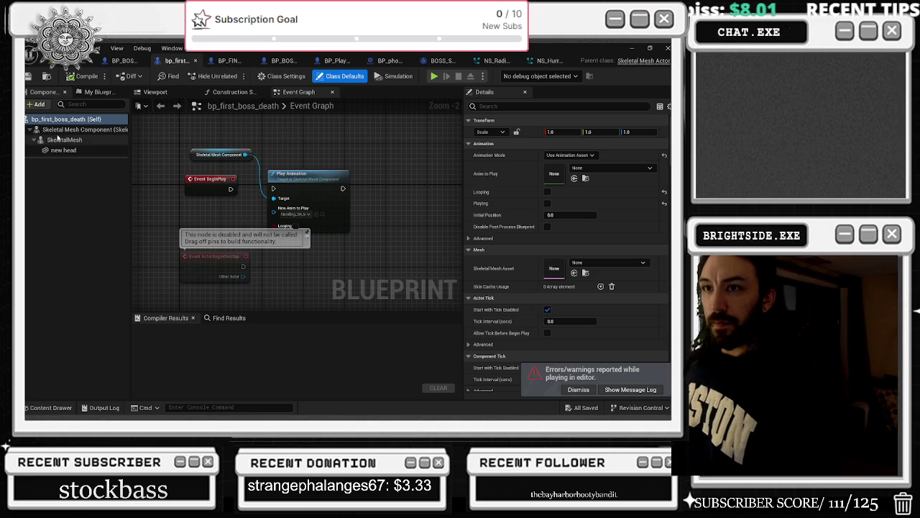
key("ctrl+w")
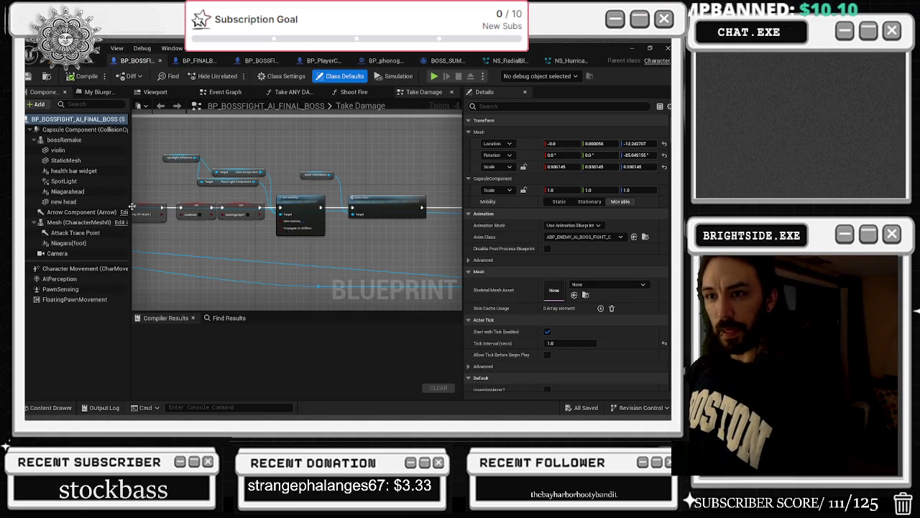
Set BP_BOSSFIGHT_AI_FINAL_BOSS's health variable default to 100, compile, save, and close it.
left_click(93, 93)
type("hea")
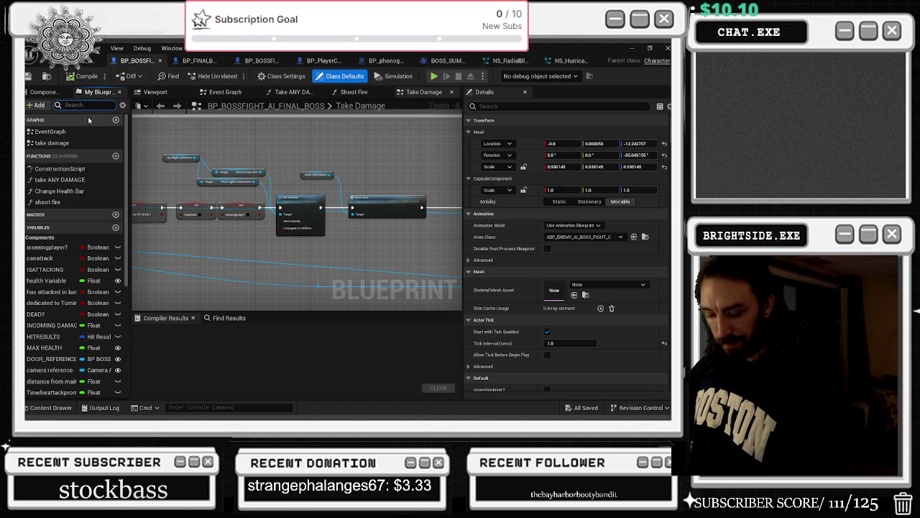
type("lth")
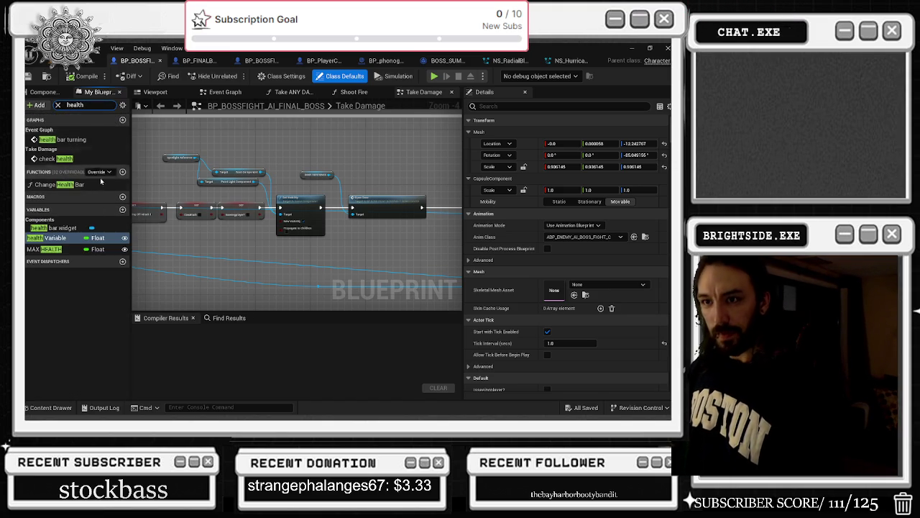
left_click(73, 250)
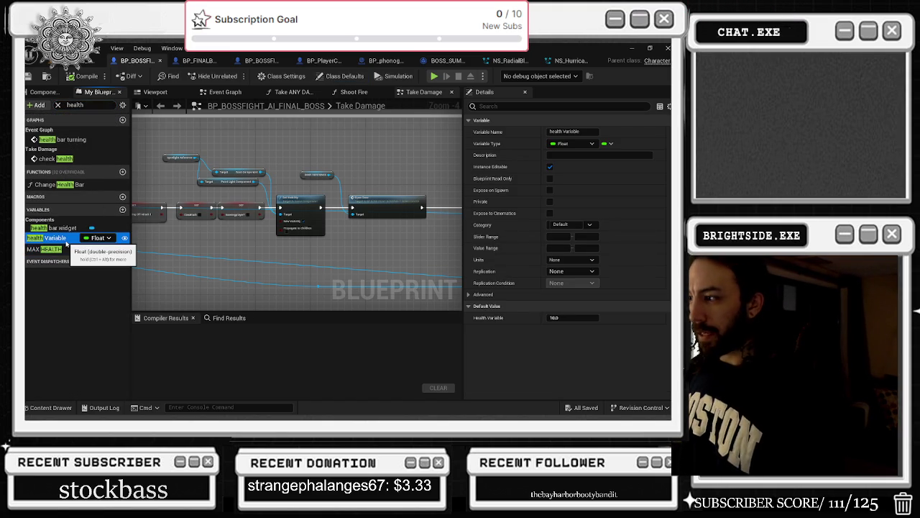
left_click(68, 238)
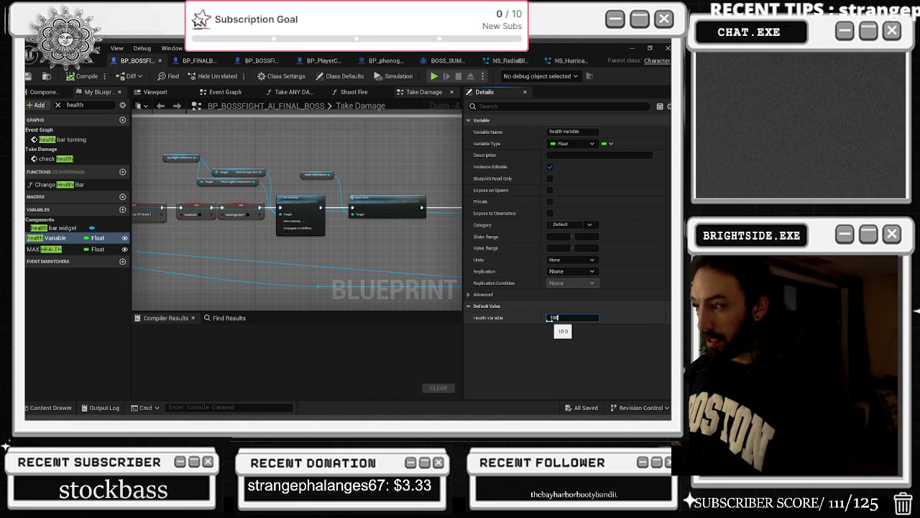
key("Return")
left_click(83, 76)
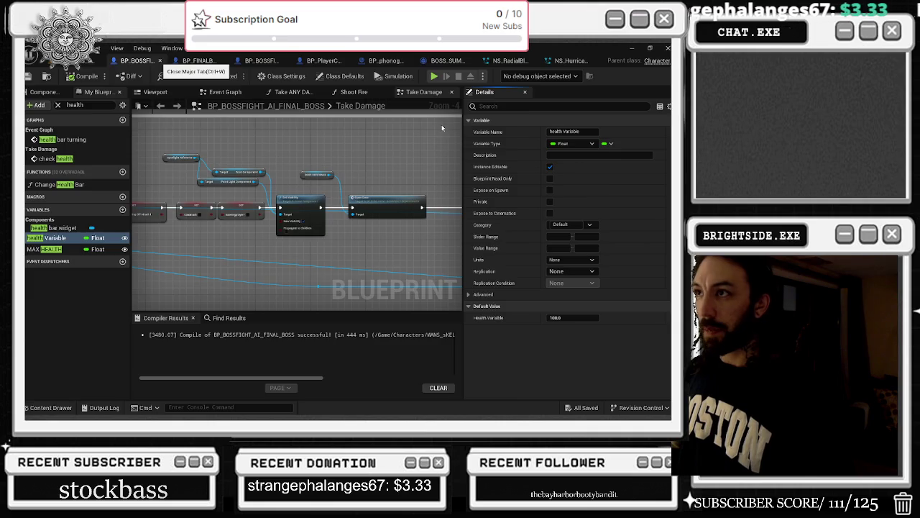
key("ctrl+w")
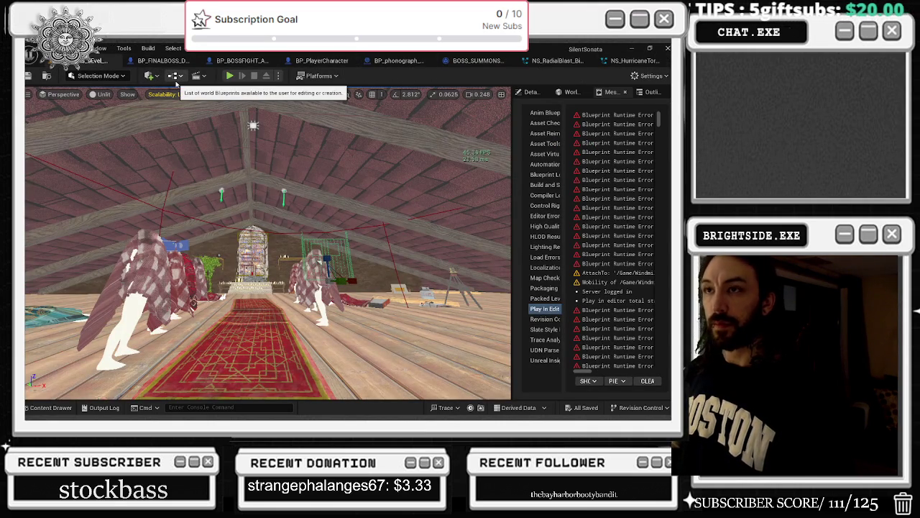
In BOSS_SUMMONS_DirectorBP, shift both Spawn System nodes right to make room.
left_click(471, 61)
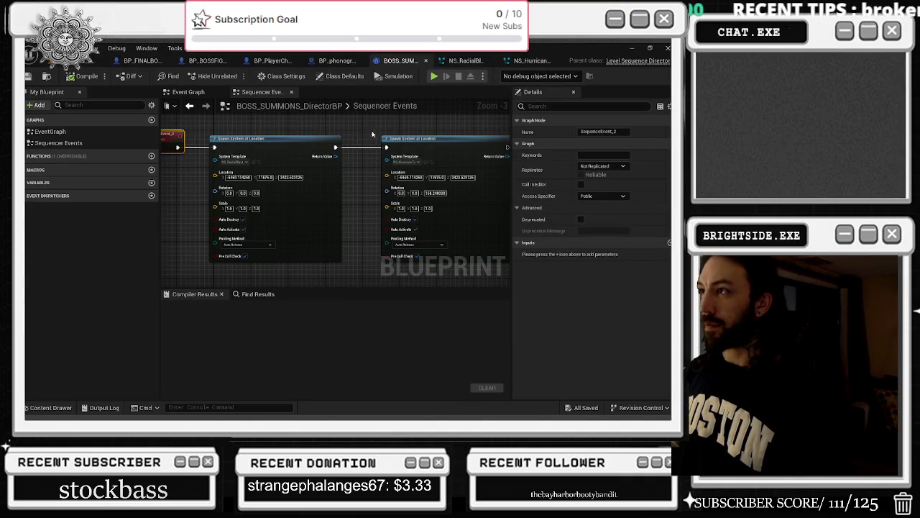
key("ctrl+a")
left_click_drag(264, 139, 341, 140)
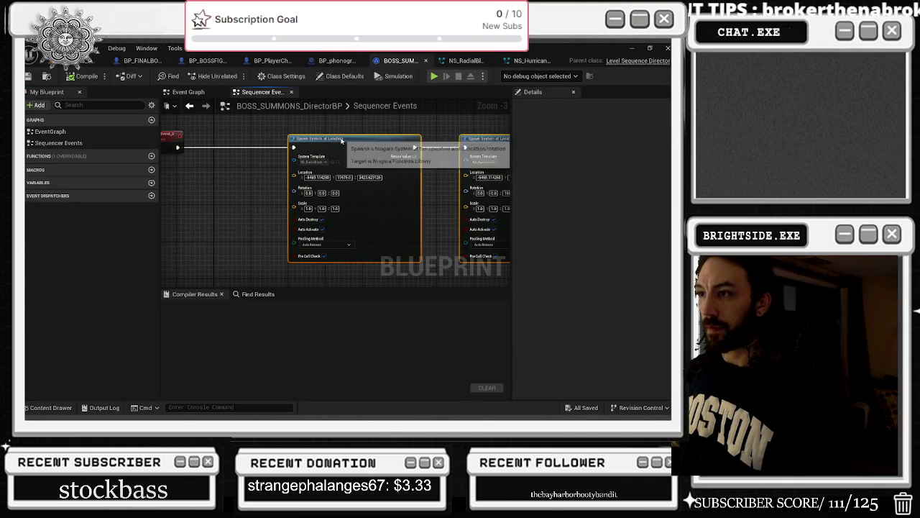
Insert a 1.0 Delay between the sequencer event and the first Spawn System, then compile and save.
left_click(191, 140)
left_click_drag(177, 148, 248, 151)
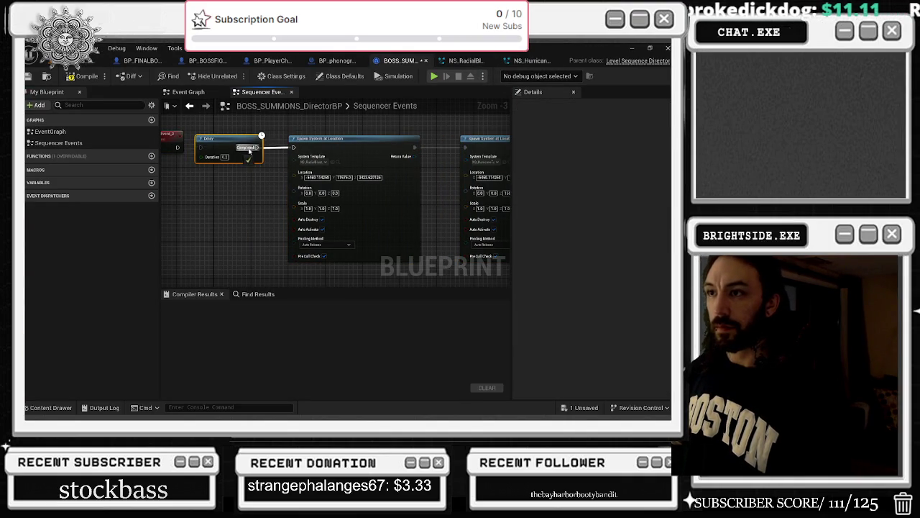
left_click_drag(178, 147, 200, 148)
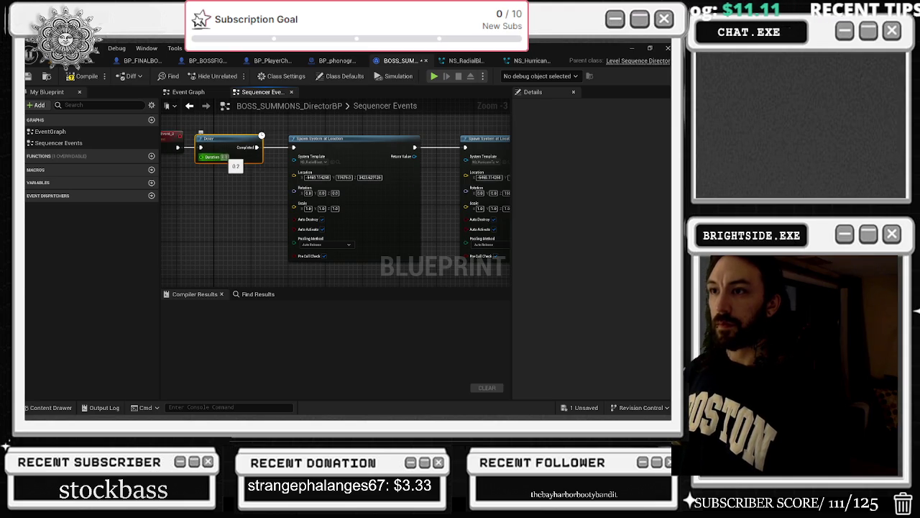
key("Return")
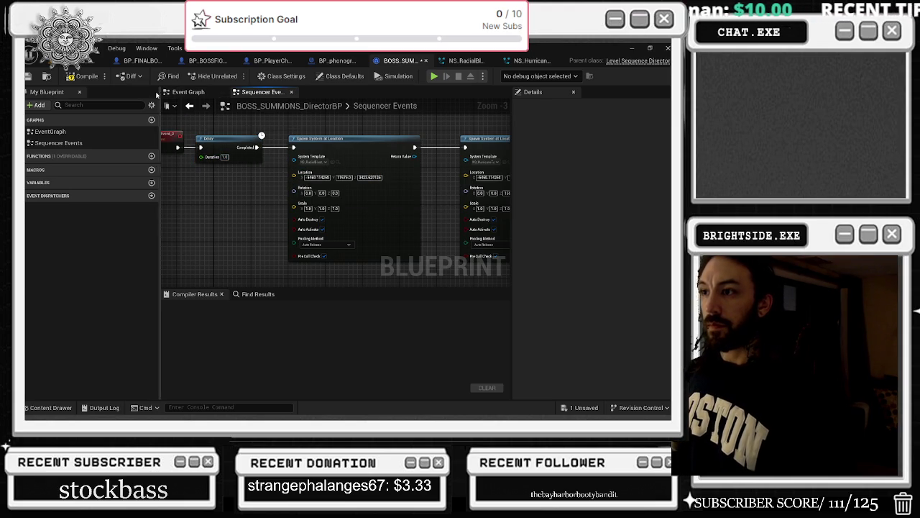
left_click(69, 76)
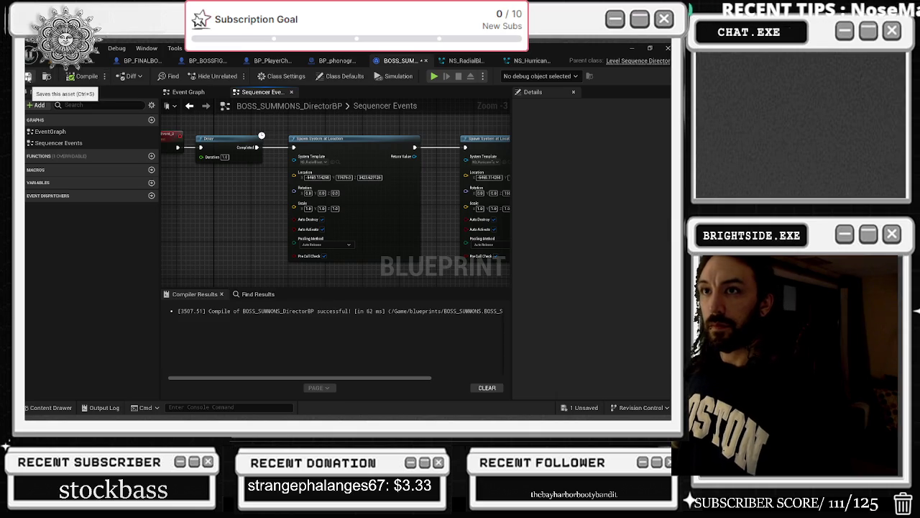
left_click(28, 76)
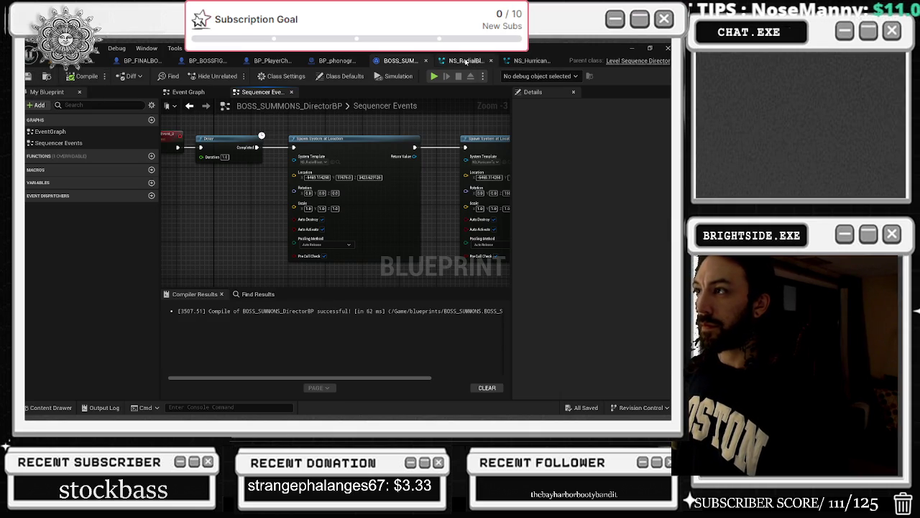
left_click(484, 61)
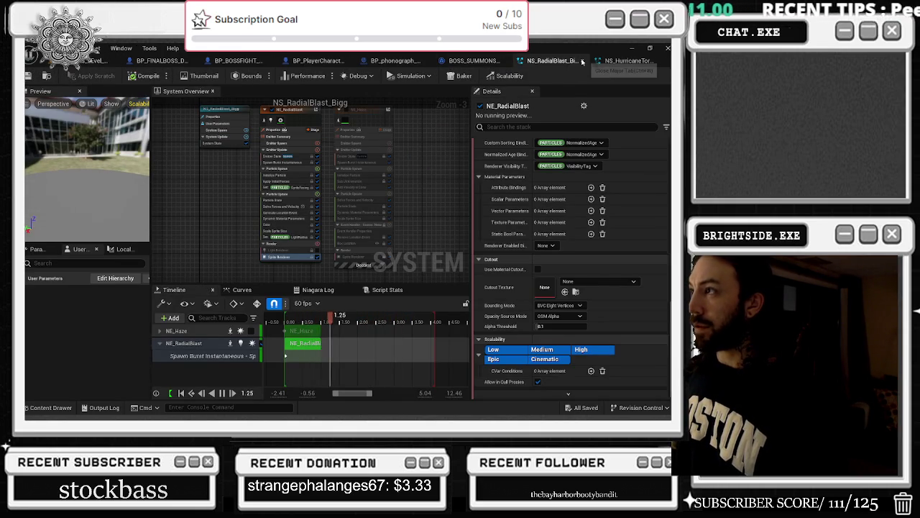
Close the NS_RadialBlast and NS_HurricaneTorment Niagara system tabs.
left_click(582, 61)
left_click(529, 60)
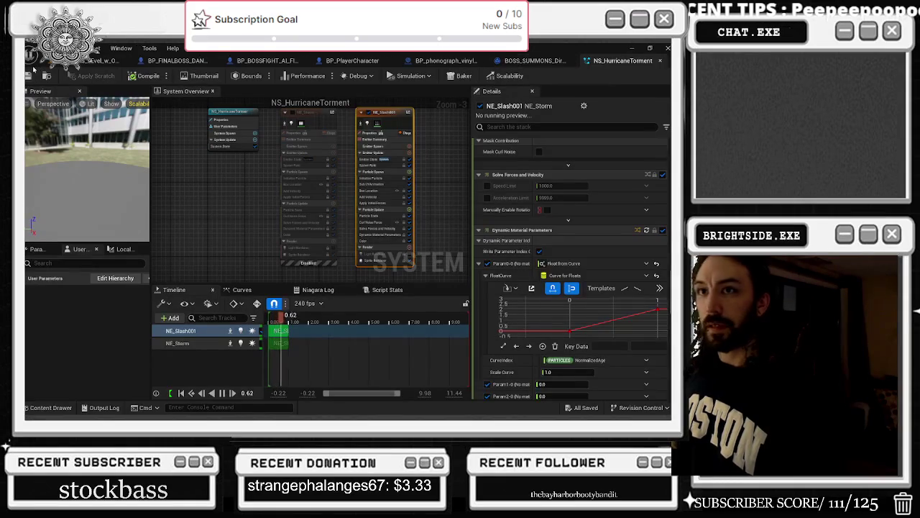
left_click(660, 60)
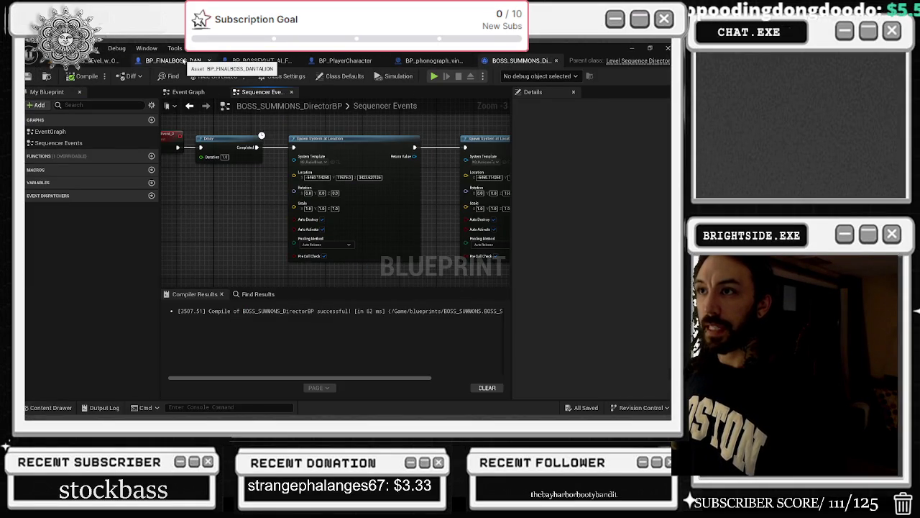
Compile and close BP_FINALBOSS_DANTALION, then open the level blueprint.
left_click(183, 62)
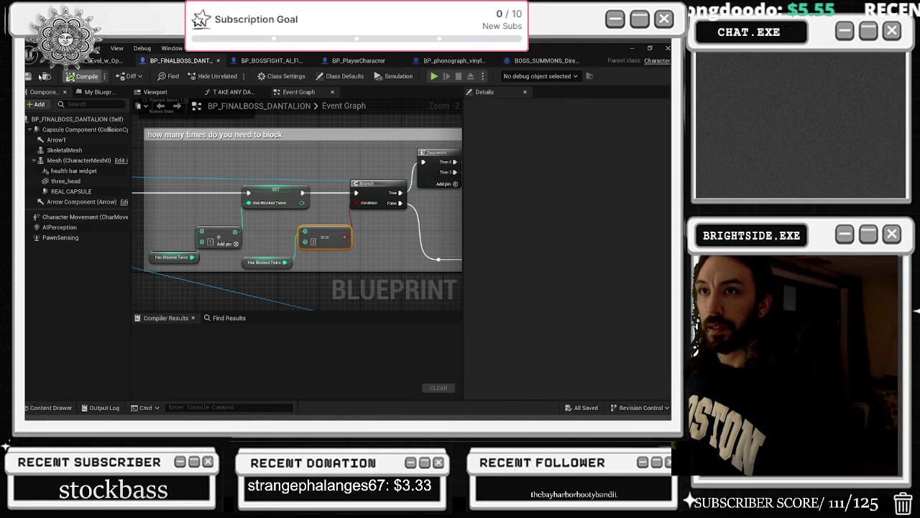
key("F7")
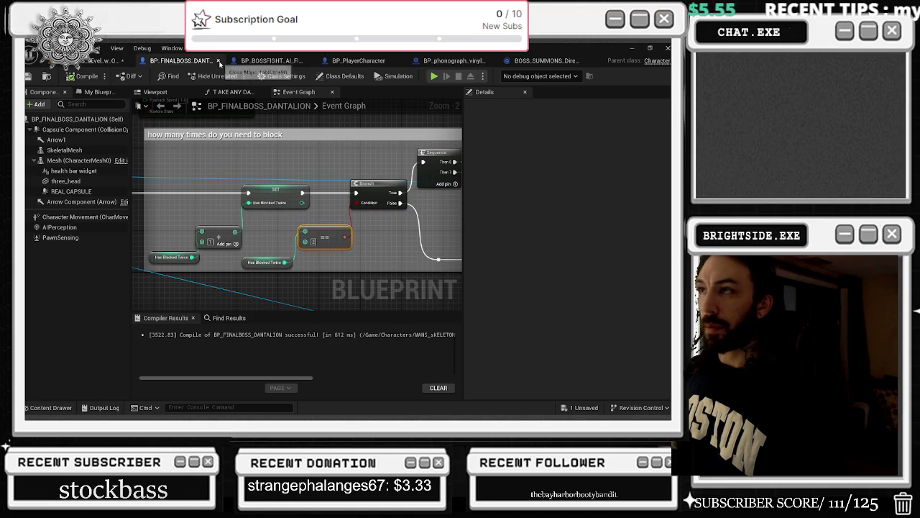
left_click(98, 63)
left_click(176, 76)
left_click(222, 117)
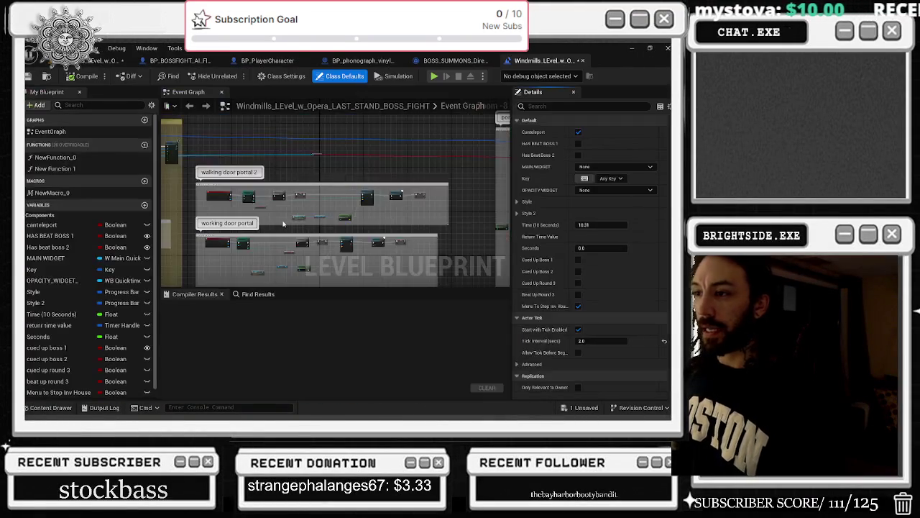
Bring the level blueprint's Delay and Sequence nodes into view, compile, and start a play test.
scroll(253, 207, "down", 4)
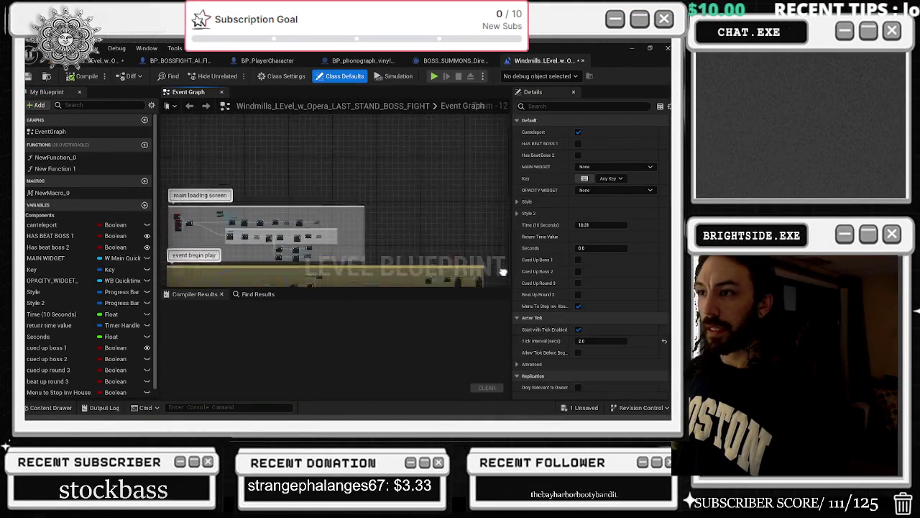
scroll(252, 207, "down", 2)
scroll(441, 160, "up", 2)
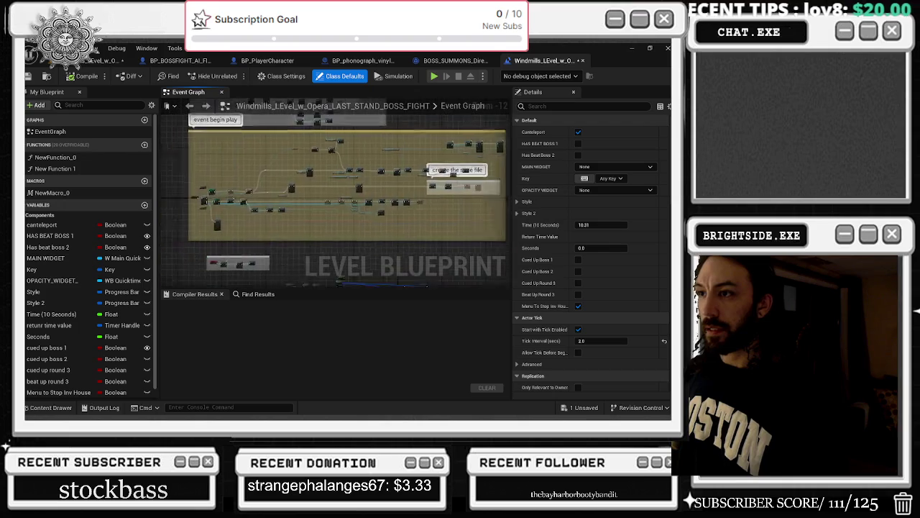
scroll(274, 187, "up", 7)
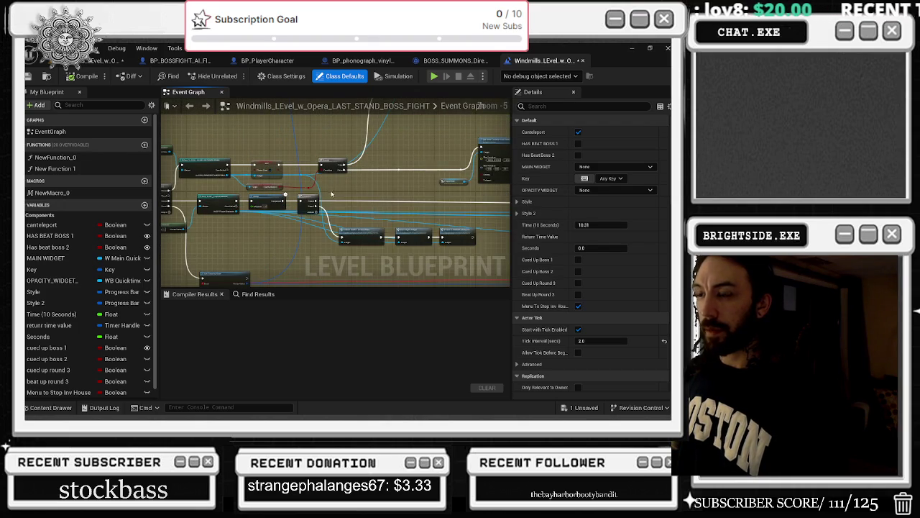
scroll(331, 194, "up", 3)
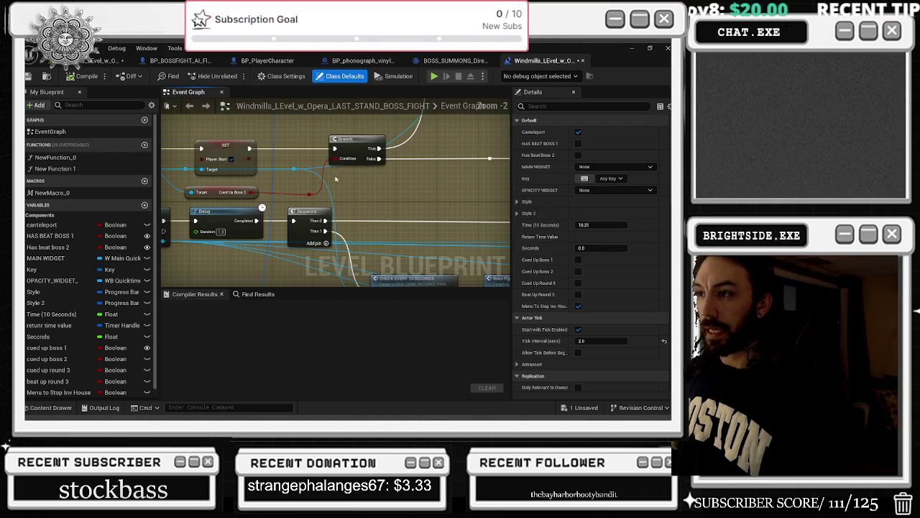
left_click(82, 76)
key("alt+p")
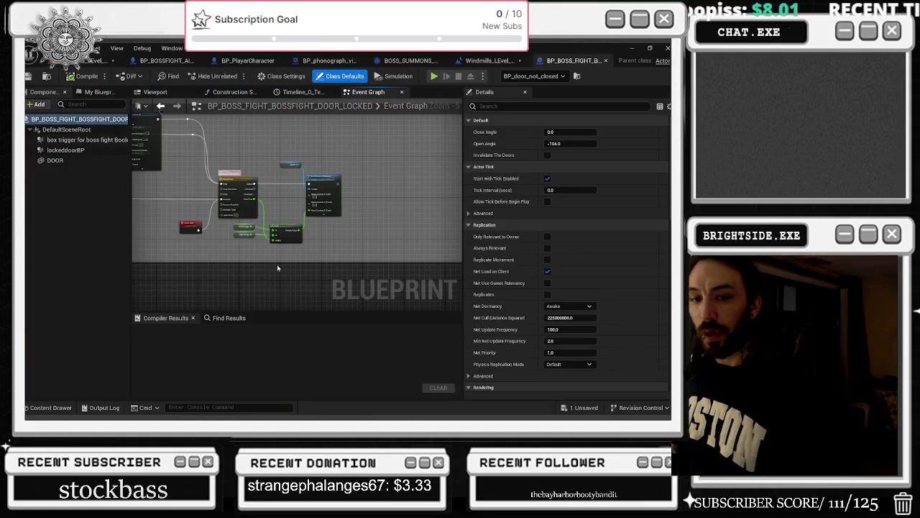
Compile and save the door blueprint, close Timeline_0 and Construction Script, and show the Event Graph.
left_click(84, 76)
left_click(29, 76)
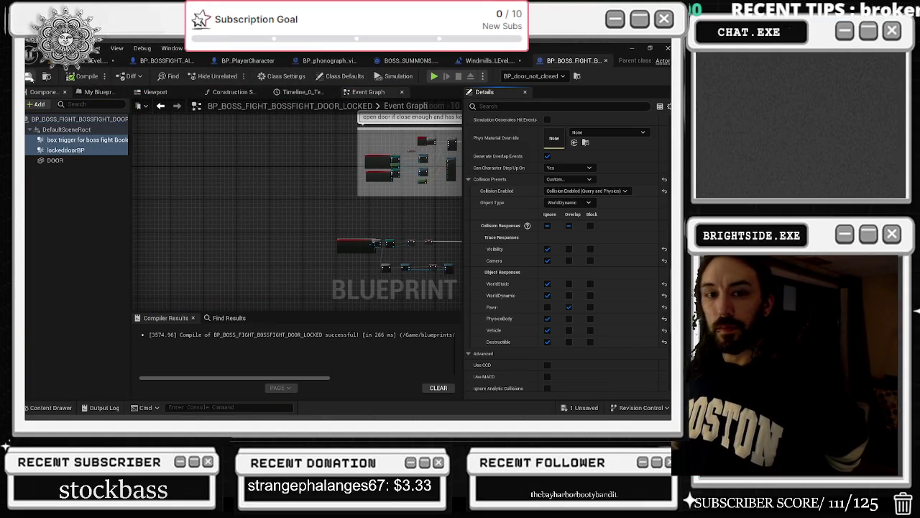
left_click(302, 93)
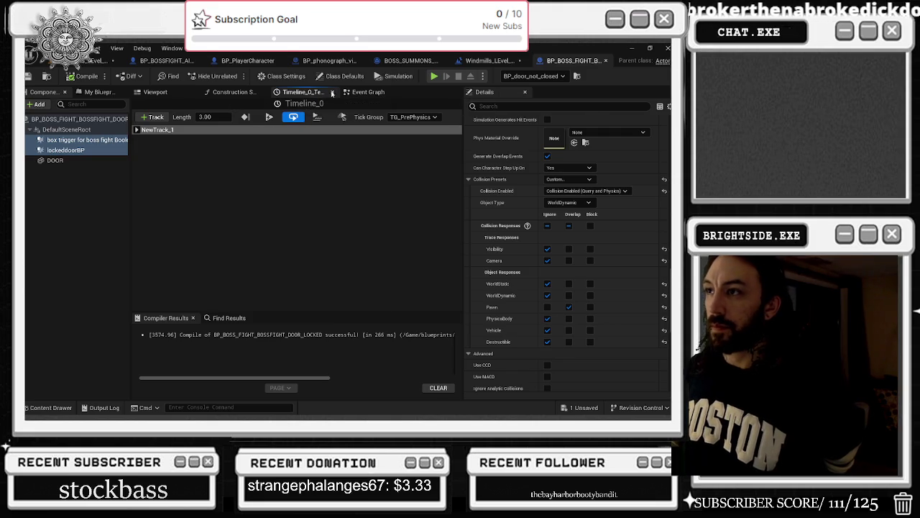
left_click(331, 93)
left_click(259, 93)
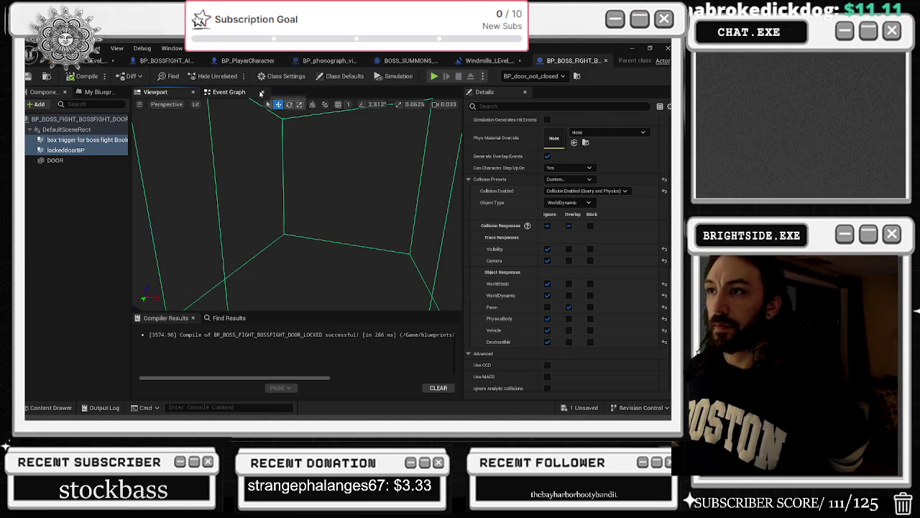
left_click(224, 92)
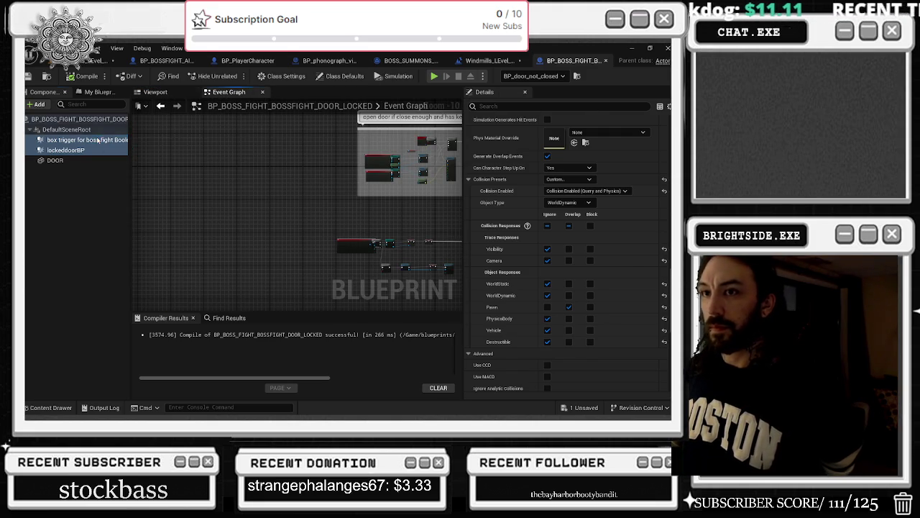
Add an On Component Begin Overlap event for the boss-fight box trigger.
left_click(90, 140)
scroll(580, 275, "down", 10)
left_click(580, 275)
scroll(313, 189, "down", 5)
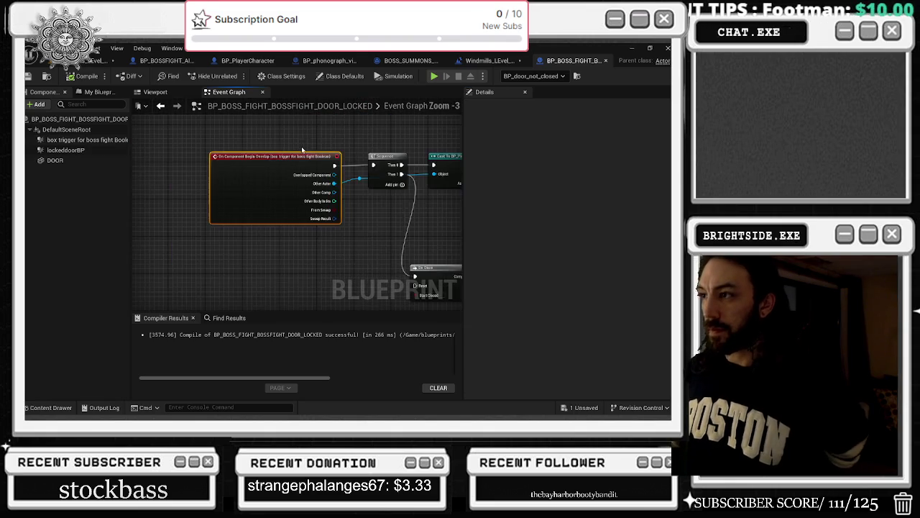
Reposition the begin-overlap event node beside the key-check nodes.
left_click_drag(232, 159, 211, 156)
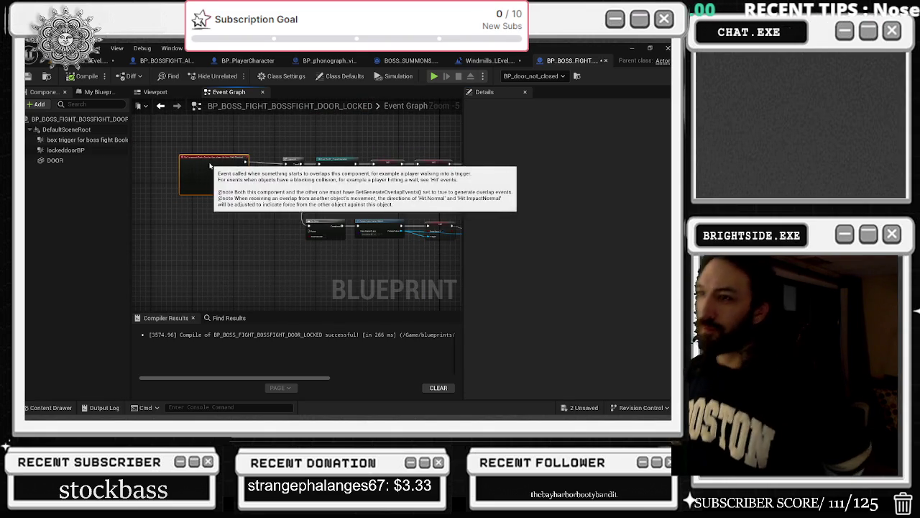
left_click_drag(208, 163, 211, 166)
scroll(254, 171, "up", 1)
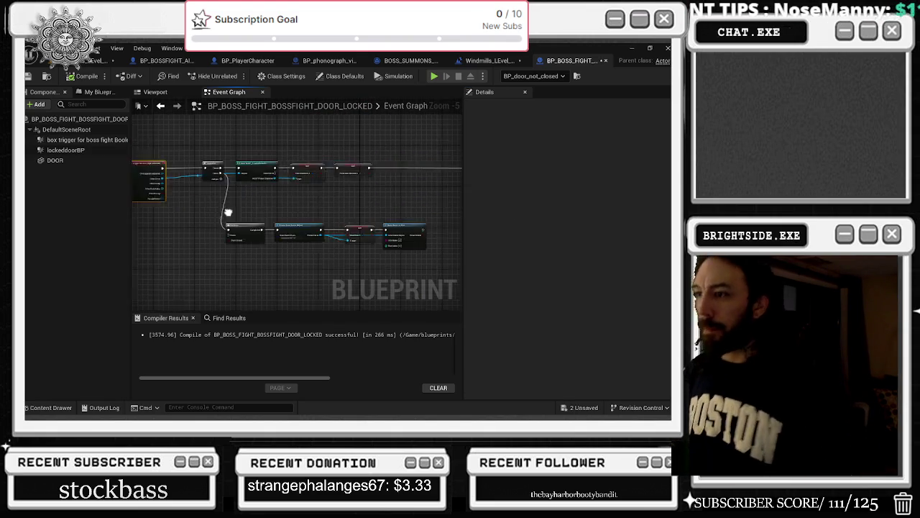
mouse_move(206, 208)
left_mouse_down()
mouse_move(403, 241)
mouse_move(386, 209)
left_mouse_up()
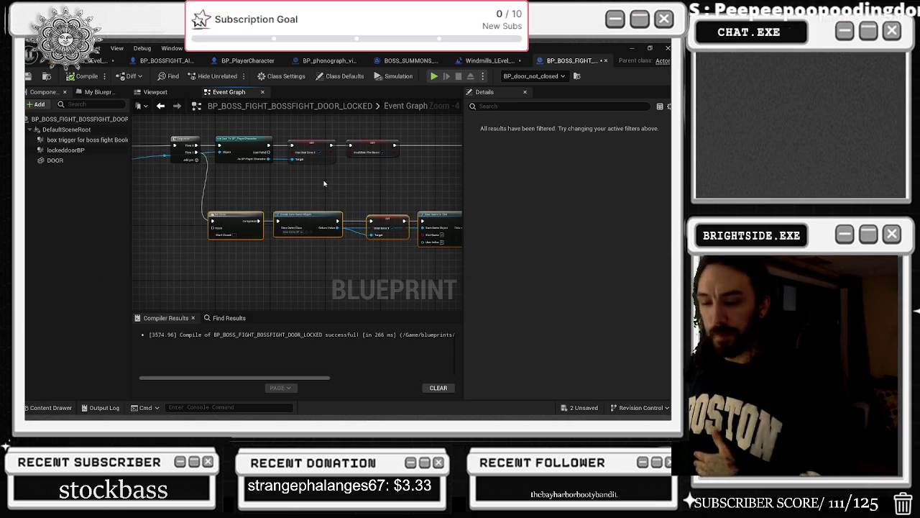
Wrap the key-check node group in a comment reading 'open door if close enough and has key'.
scroll(295, 216, "down", 2)
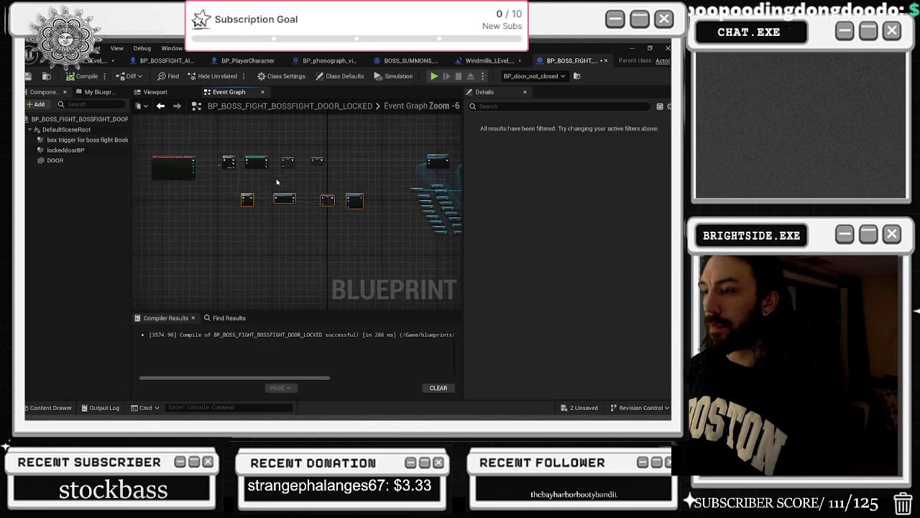
left_click_drag(245, 141, 277, 244)
left_click_drag(287, 203, 257, 187)
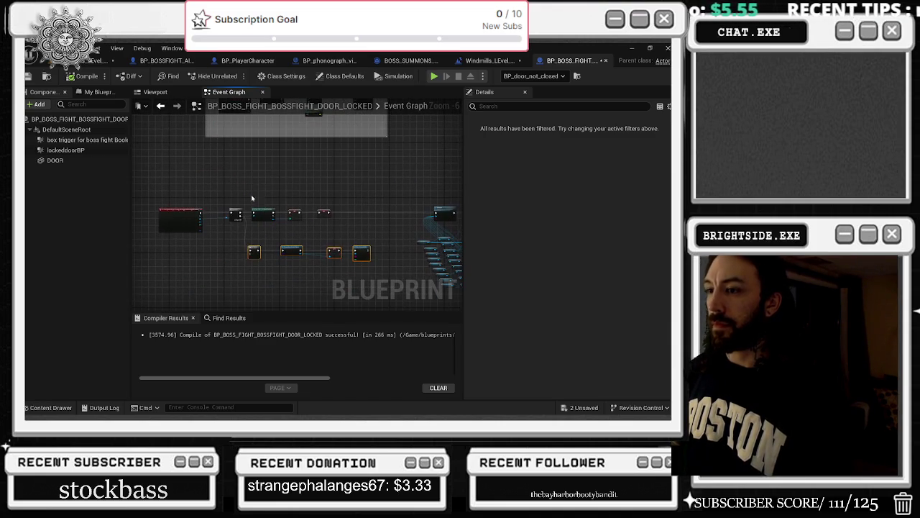
left_click_drag(149, 206, 385, 273)
key("c")
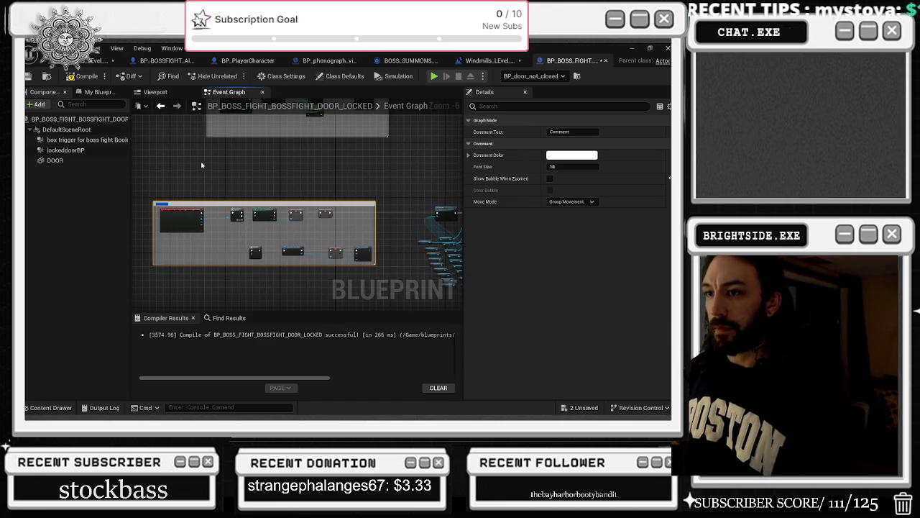
left_click_drag(202, 165, 247, 279)
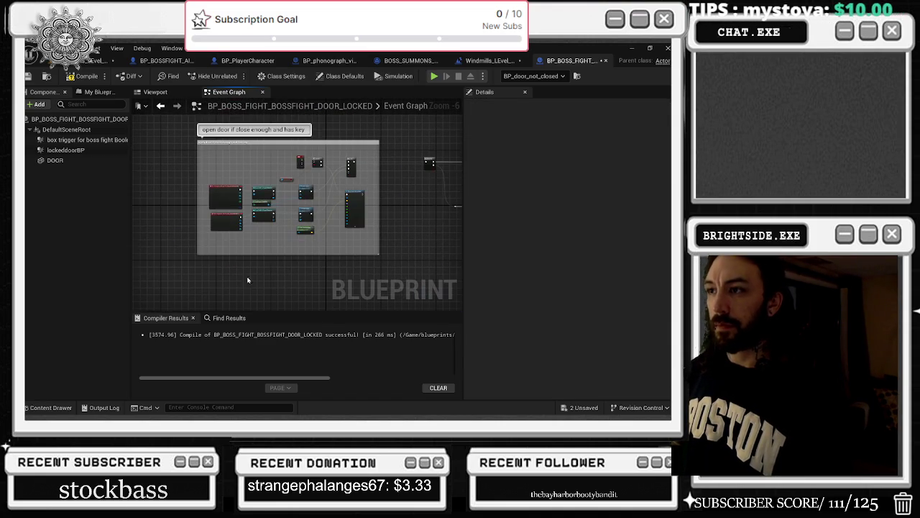
scroll(268, 166, "up", 2)
left_click(269, 173)
scroll(271, 200, "up", 3)
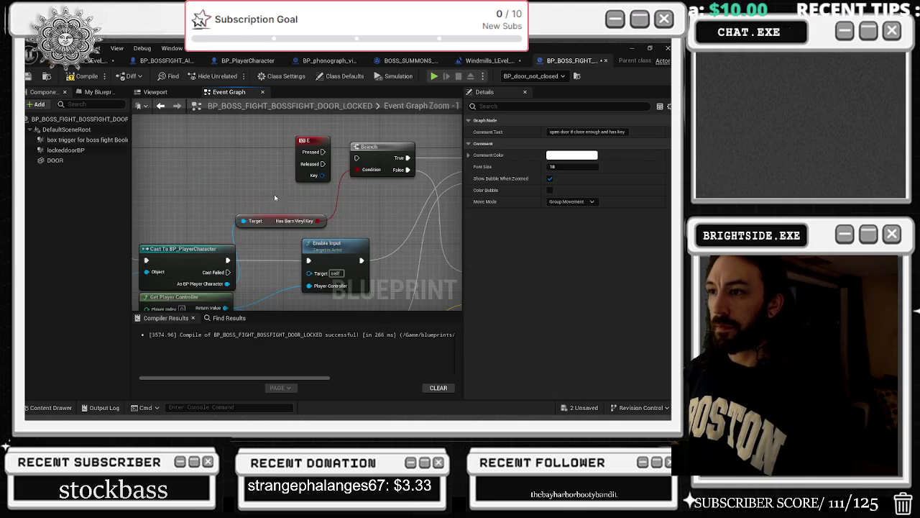
Nudge the hasBarnVinylKey getter node slightly right in the door blueprint graph.
scroll(293, 184, "down", 4)
mouse_move(279, 186)
left_mouse_down()
mouse_move(300, 175)
mouse_move(272, 153)
mouse_move(351, 116)
left_mouse_up()
left_click(296, 165)
scroll(223, 215, "up", 4)
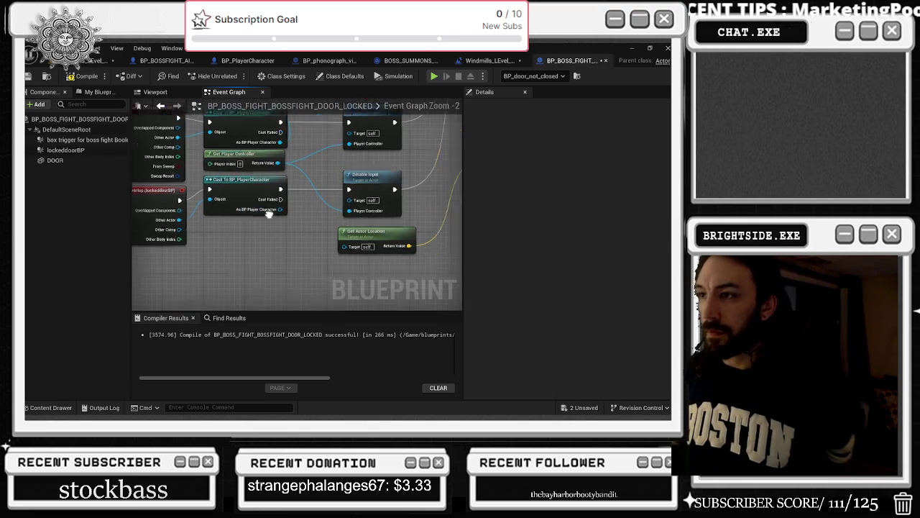
left_click(263, 193)
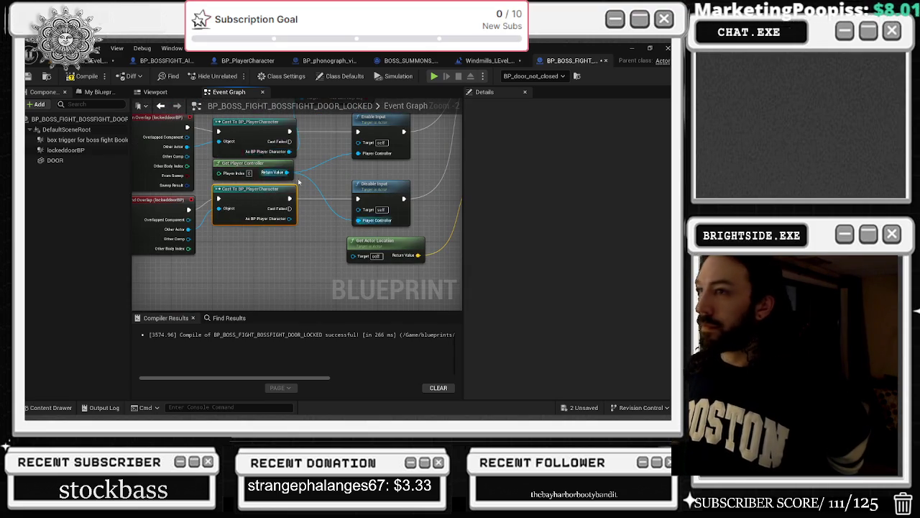
scroll(291, 172, "down", 2)
mouse_move(326, 127)
left_mouse_down()
mouse_move(350, 128)
mouse_move(293, 185)
mouse_move(102, 54)
left_mouse_up()
Back in the level editor, select the door actor's DOOR component.
left_click_drag(161, 219, 131, 218)
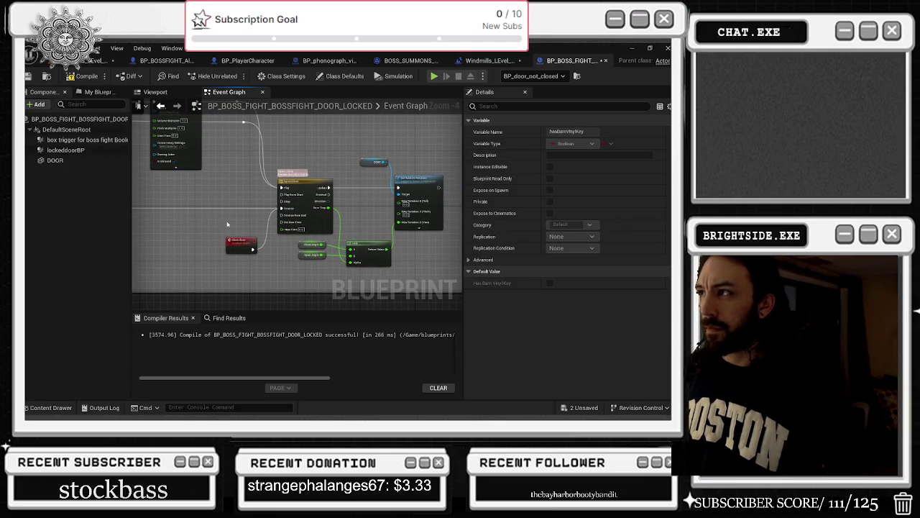
left_click(105, 60)
left_click(319, 253)
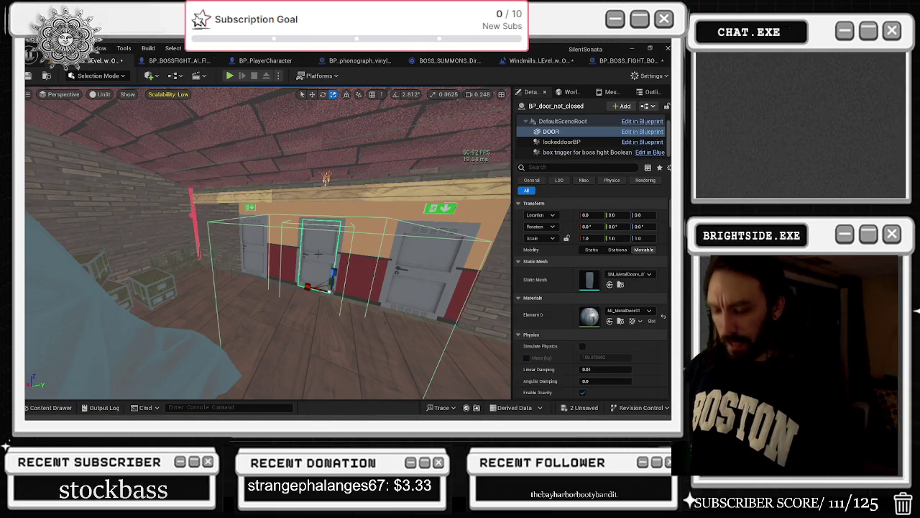
key("ctrl+Tab")
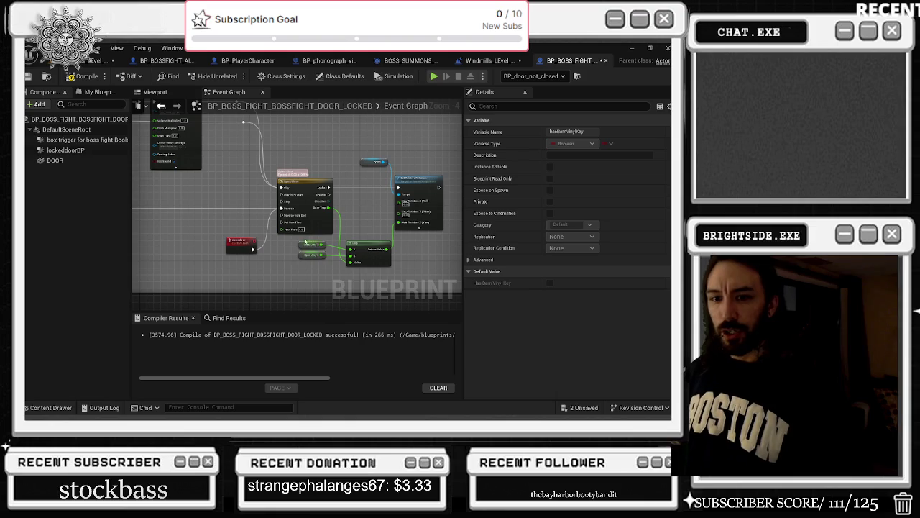
scroll(269, 188, "up", 2)
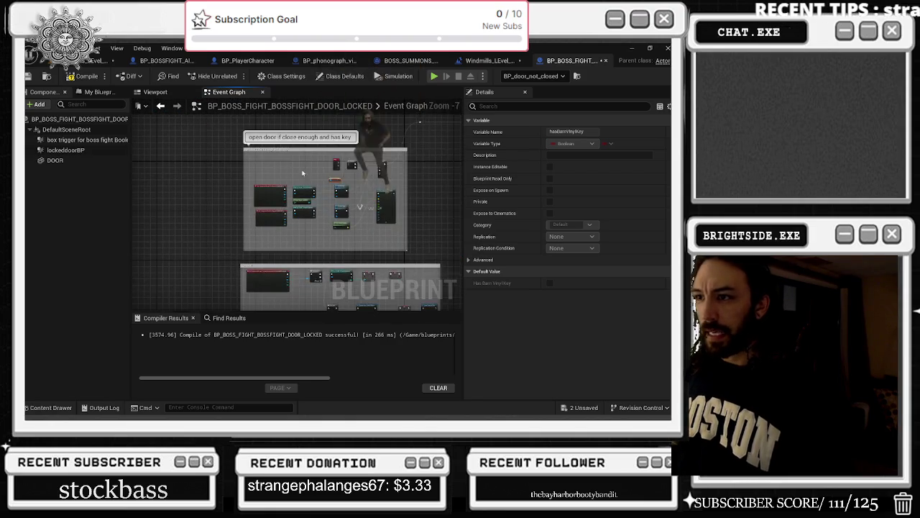
left_click_drag(269, 188, 210, 152)
left_click(322, 176)
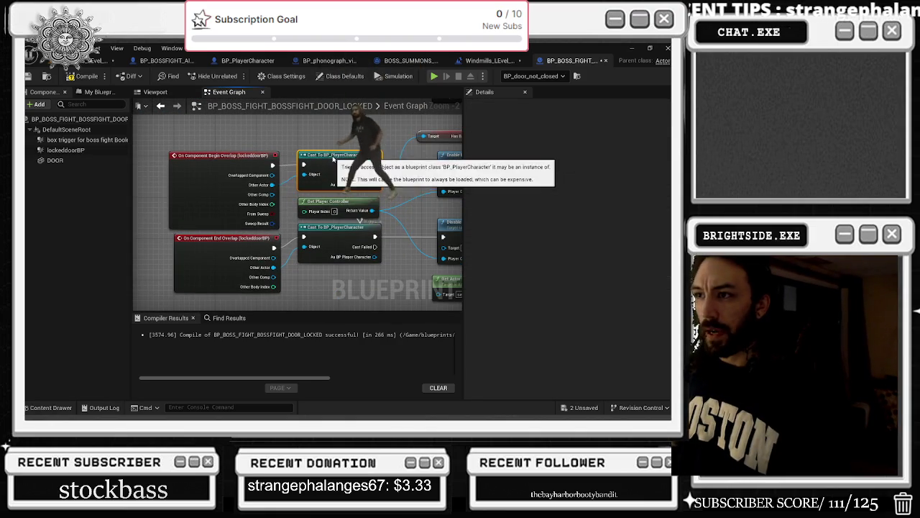
left_click_drag(535, 175, 392, 176)
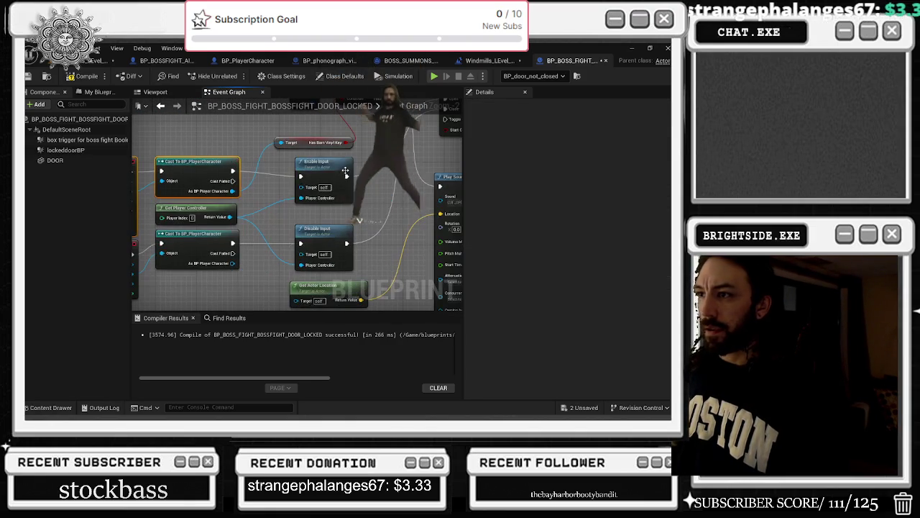
left_click_drag(254, 124, 333, 126)
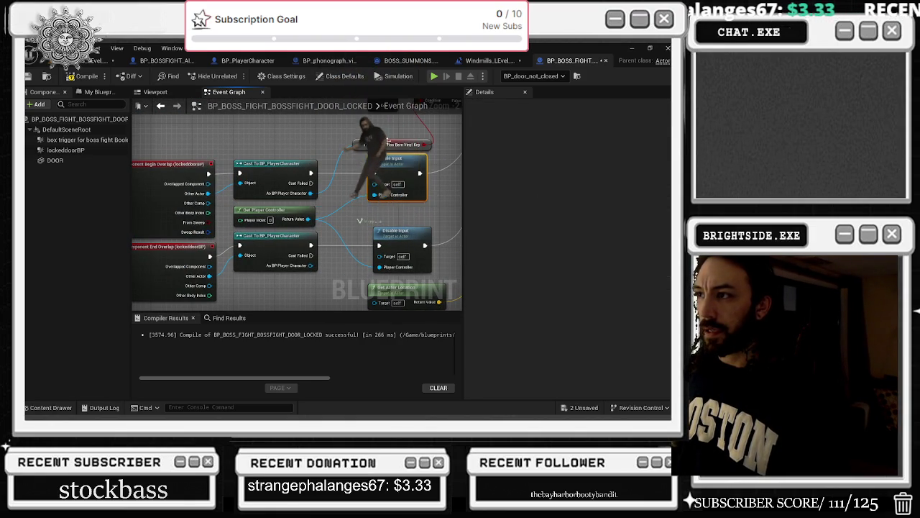
left_click(388, 142)
left_click_drag(388, 142, 391, 189)
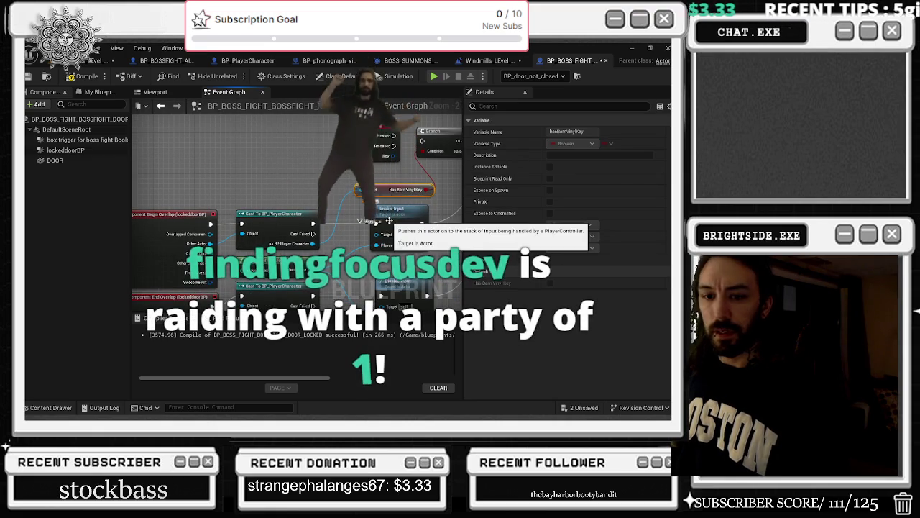
left_click_drag(349, 250, 349, 195)
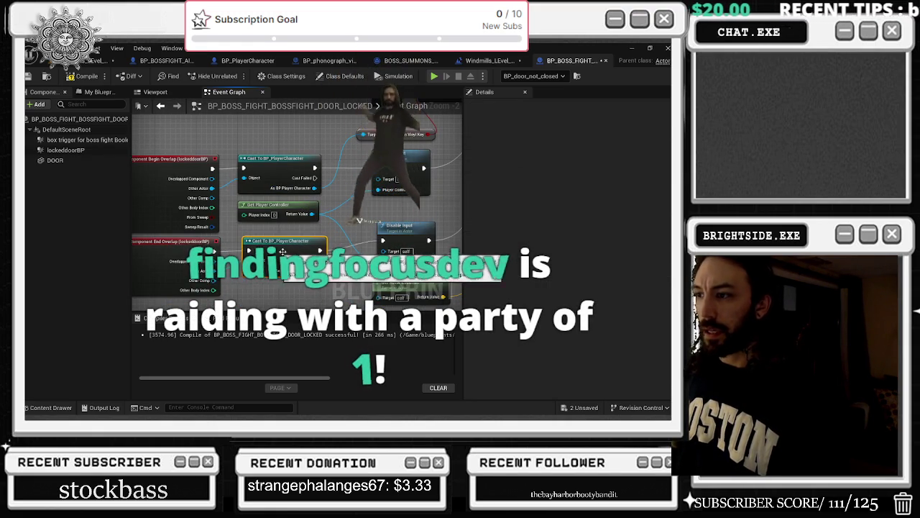
left_click_drag(436, 240, 361, 220)
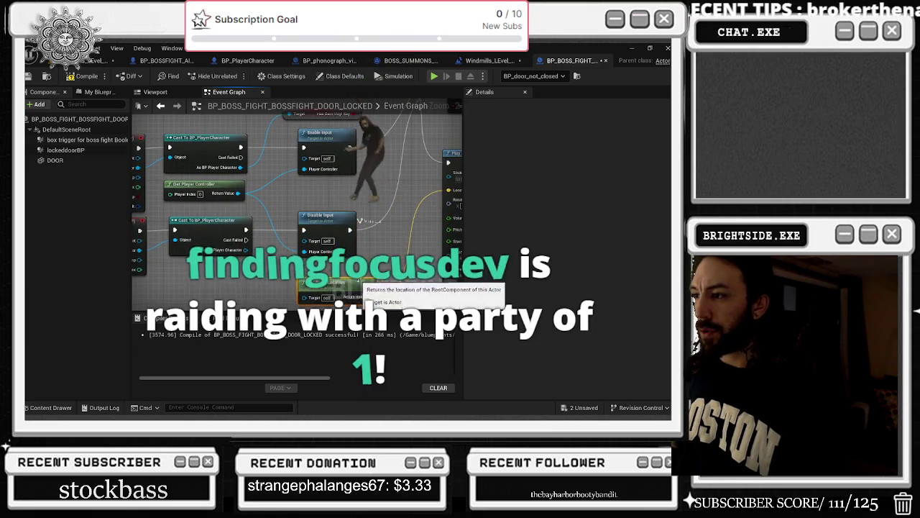
left_click_drag(358, 283, 275, 301)
left_click_drag(385, 167, 349, 263)
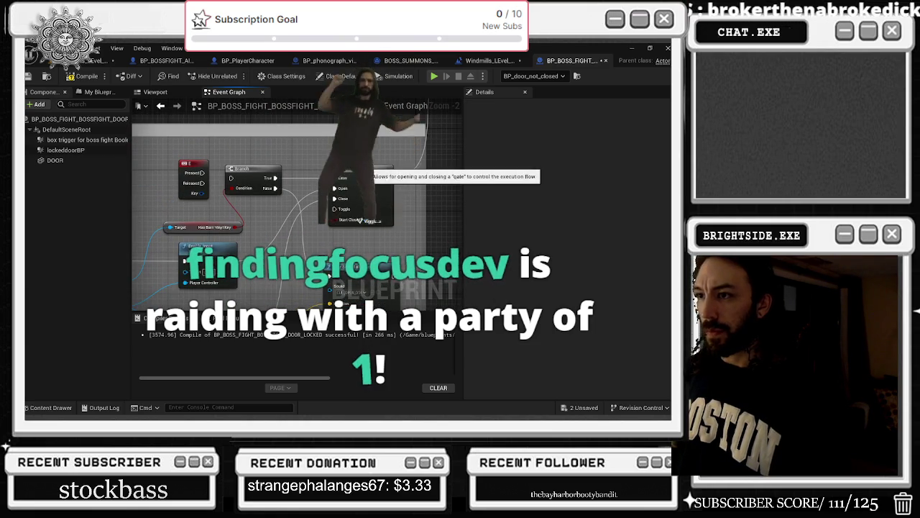
mouse_move(280, 168)
left_mouse_down()
mouse_move(320, 173)
mouse_move(544, 113)
mouse_move(226, 164)
mouse_move(180, 162)
mouse_move(190, 208)
mouse_move(302, 140)
mouse_move(286, 136)
mouse_move(489, 75)
left_mouse_up()
scroll(432, 201, "down", 1)
scroll(432, 201, "down", 1)
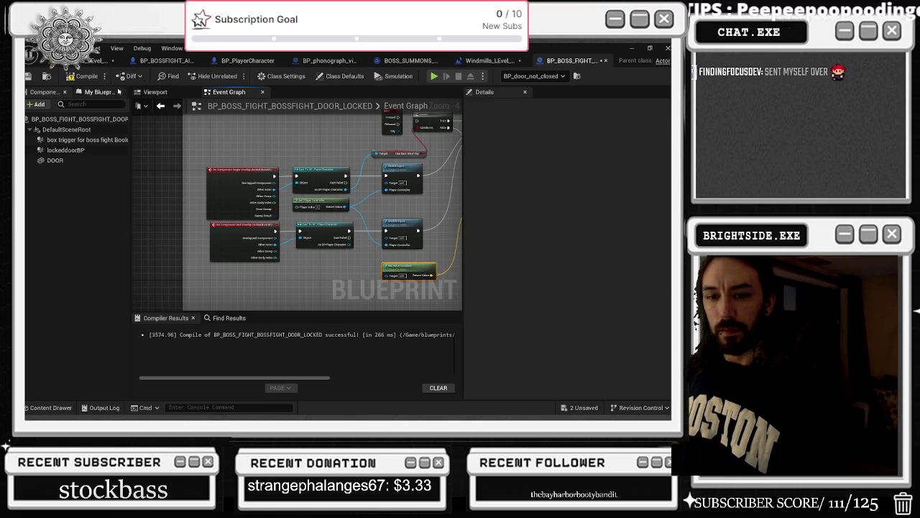
left_click(108, 60)
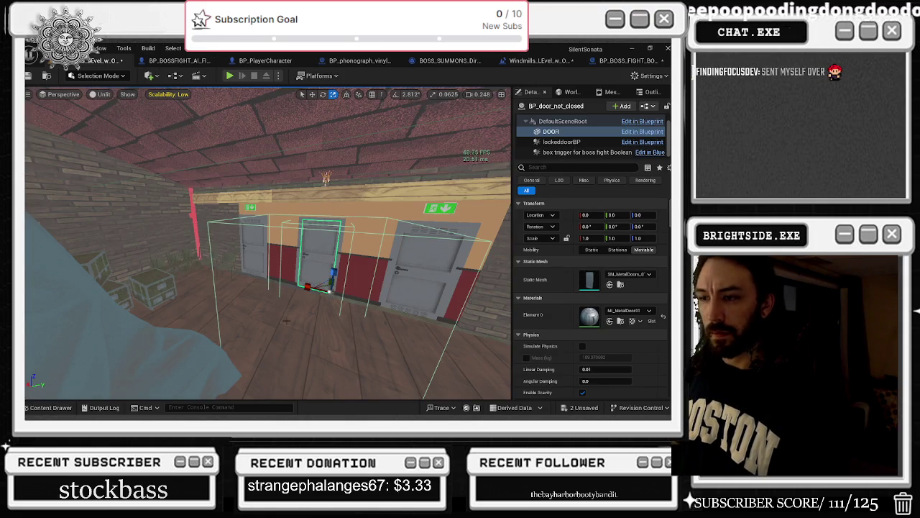
Open the Reference Viewer for BP_BOSS_FIGHT_BOSSFIGHT_DOOR_LOCKED and reopen that blueprint from it.
scroll(263, 330, "down", 2)
key("ctrl+space")
left_click(266, 363)
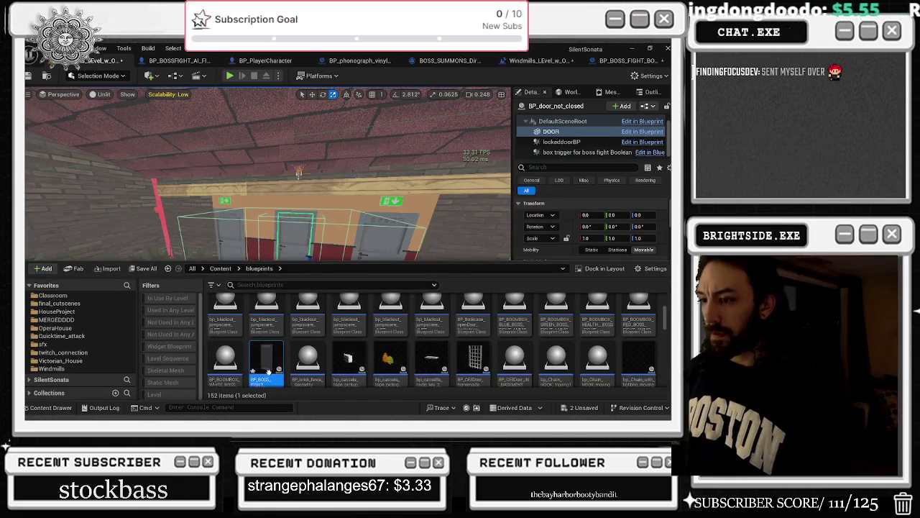
right_click(271, 363)
left_click(314, 307)
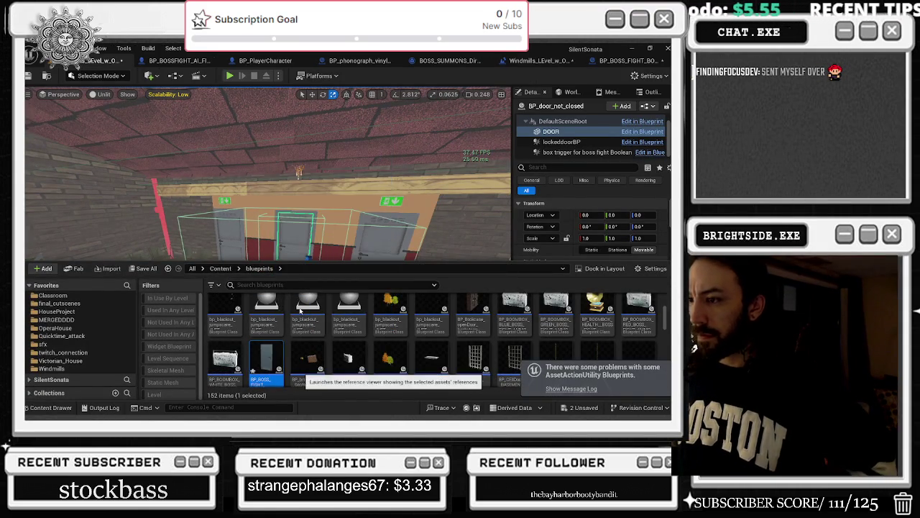
mouse_move(123, 177)
left_mouse_down()
mouse_move(164, 249)
mouse_move(223, 314)
left_mouse_up()
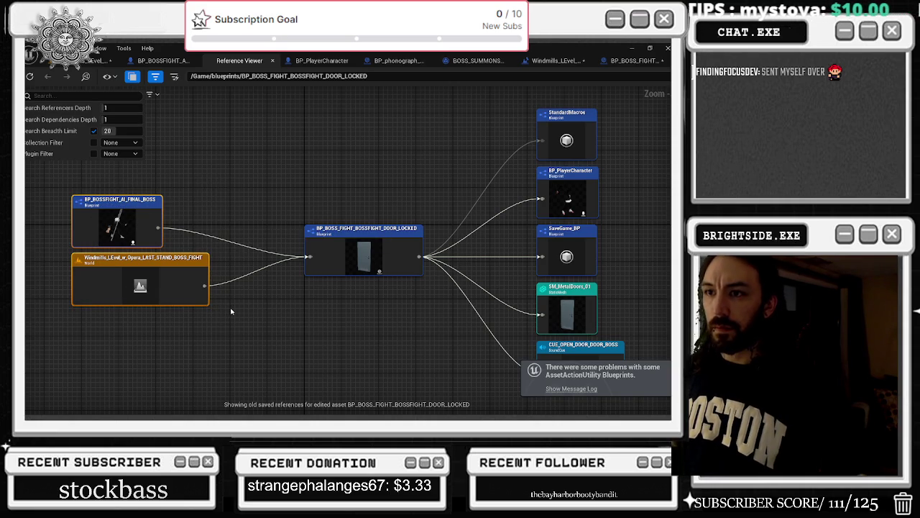
left_click(361, 250)
double_click(420, 227)
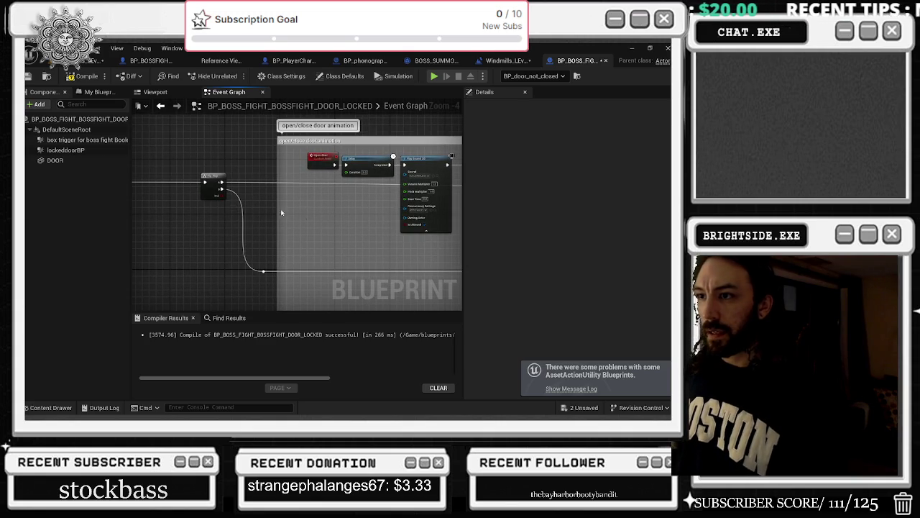
Select the lockeddoorBP box component and set its mobility to Static.
left_click_drag(223, 227, 375, 292)
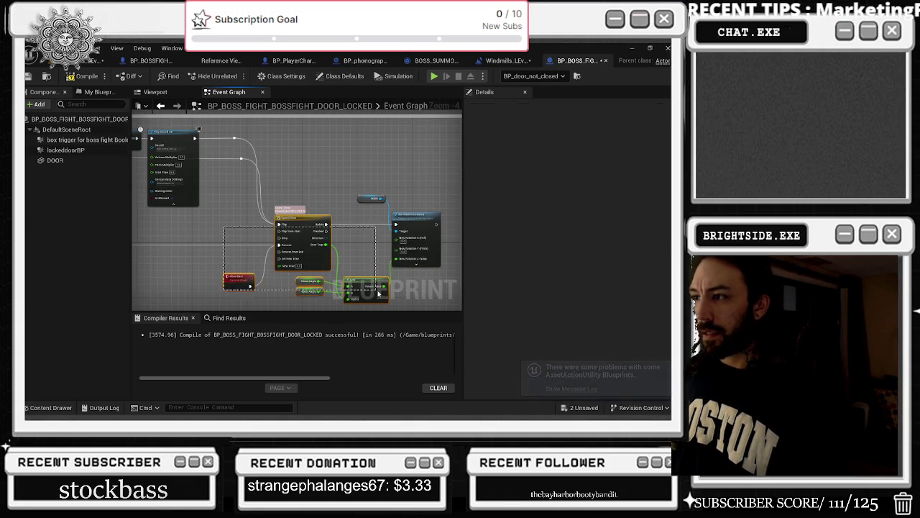
scroll(449, 235, "up", 3)
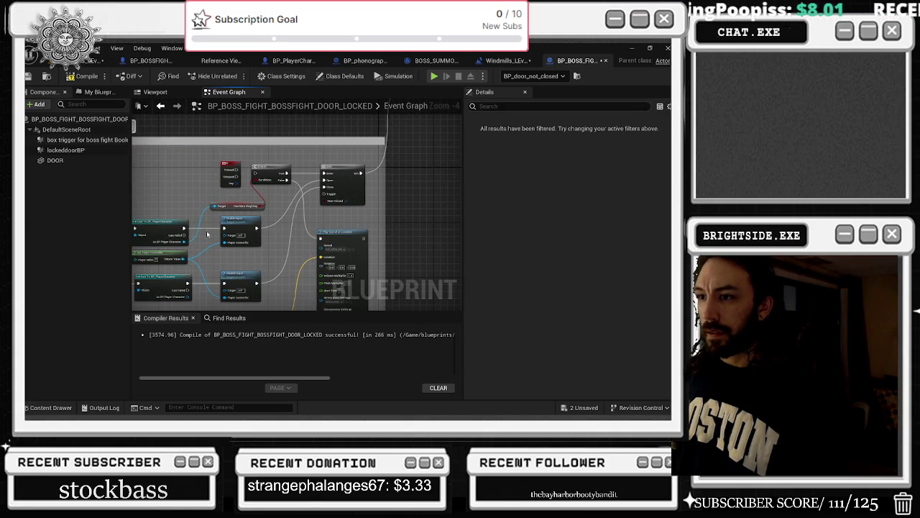
mouse_move(183, 230)
left_mouse_down()
mouse_move(294, 212)
mouse_move(214, 207)
mouse_move(136, 176)
mouse_move(172, 123)
mouse_move(162, 113)
left_mouse_up()
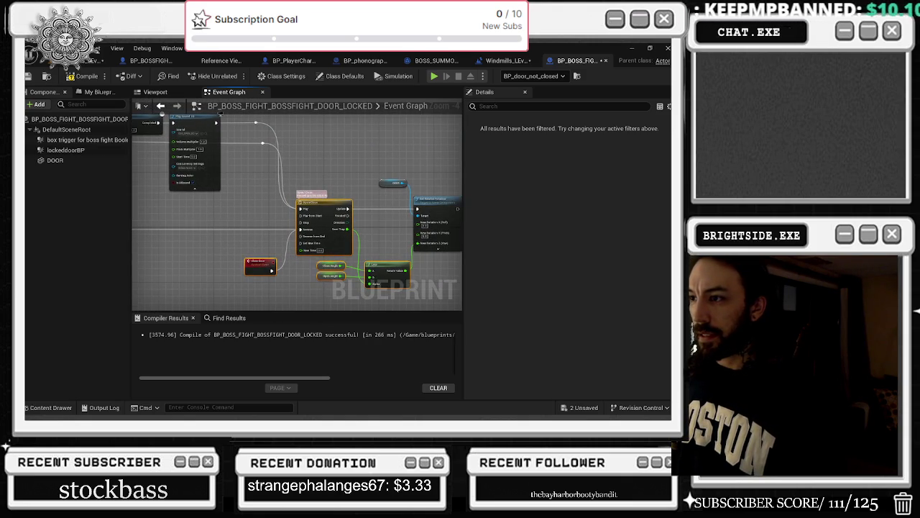
scroll(220, 114, "up", 3)
scroll(230, 144, "down", 3)
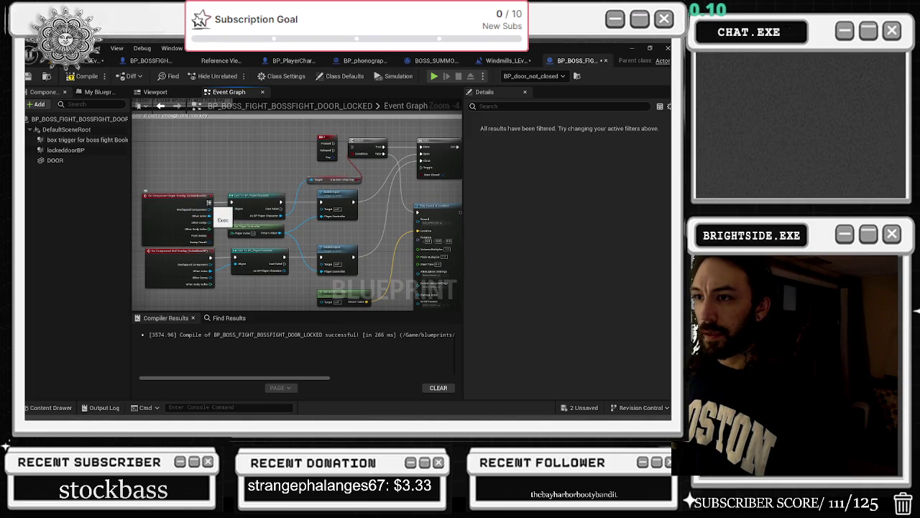
scroll(201, 199, "up", 1)
left_click(65, 149)
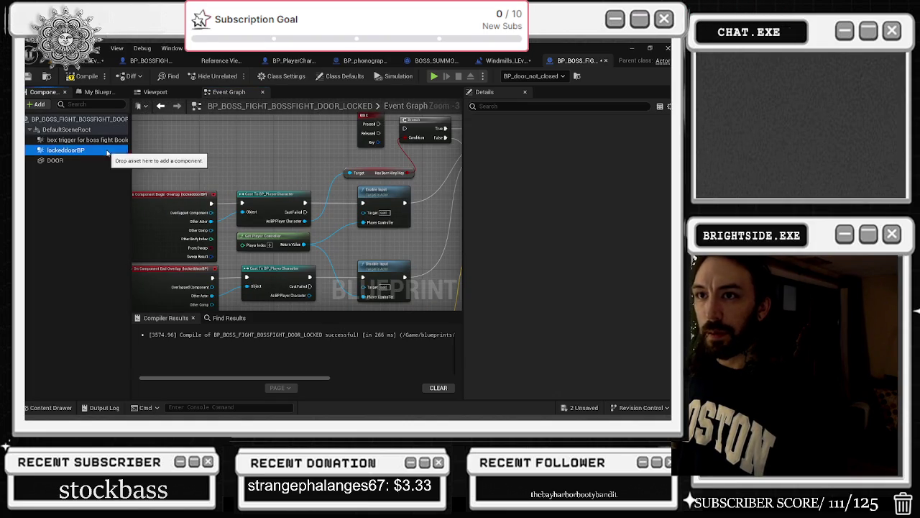
left_click(559, 225)
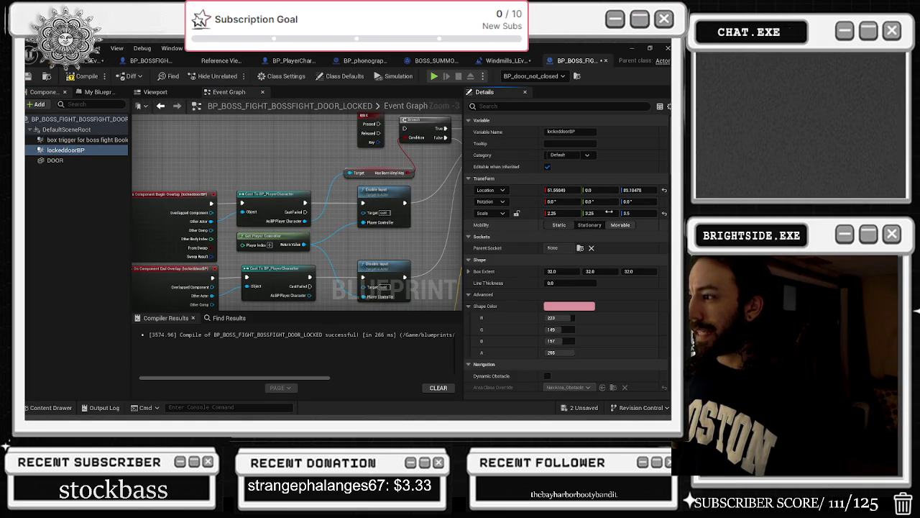
Give the lockeddoorBP component the NoCollision preset and set Can Character Step Up On to No.
scroll(559, 245, "down", 5)
scroll(560, 230, "down", 5)
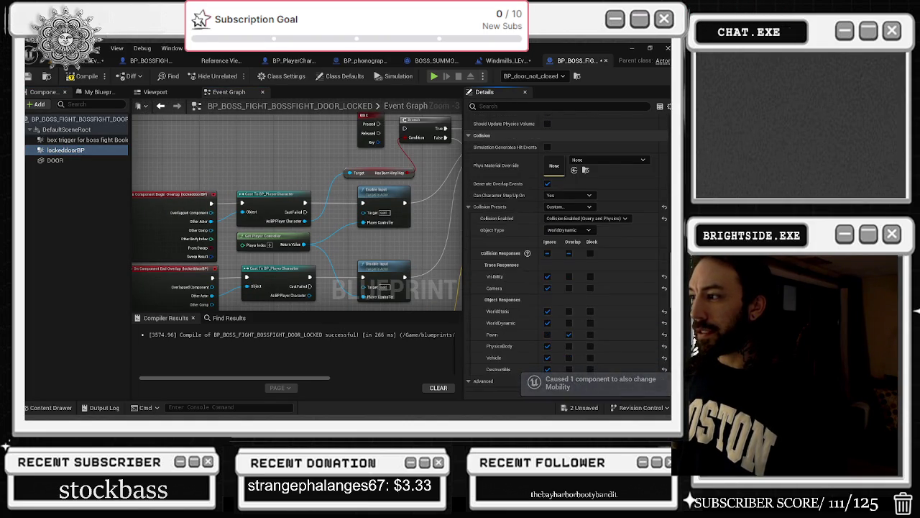
left_click(561, 207)
left_click(560, 208)
left_click(561, 207)
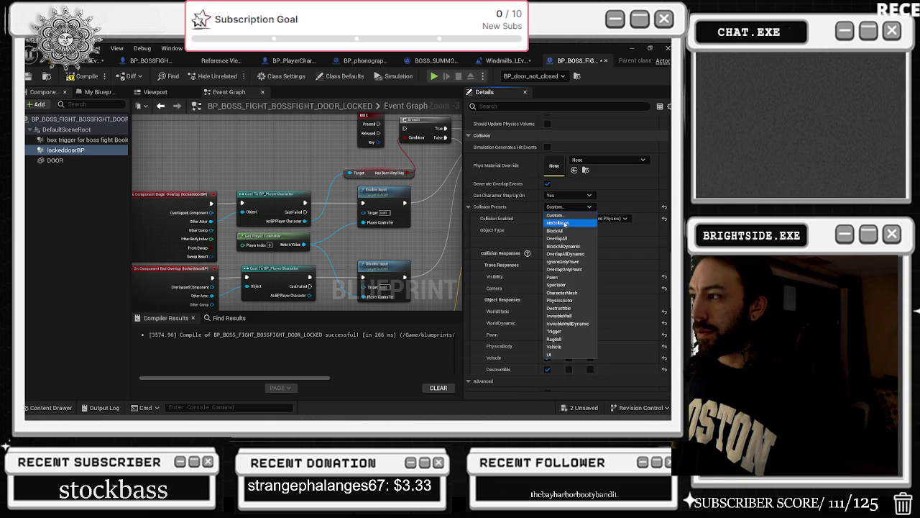
left_click(558, 222)
left_click(569, 195)
left_click(557, 206)
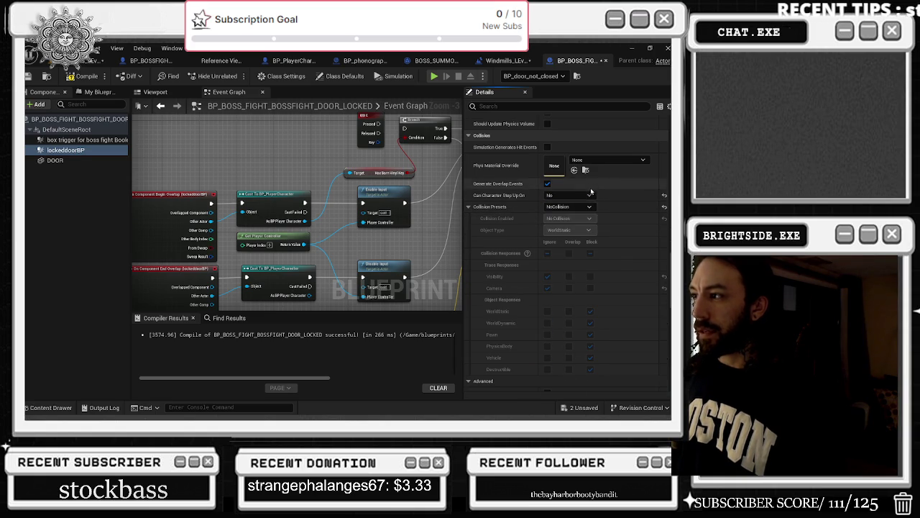
scroll(345, 213, "down", 2)
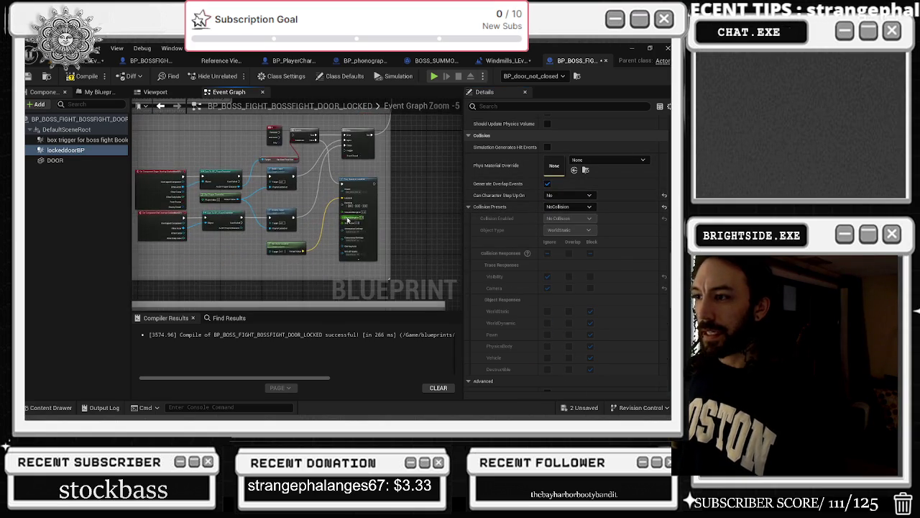
scroll(353, 201, "up", 1)
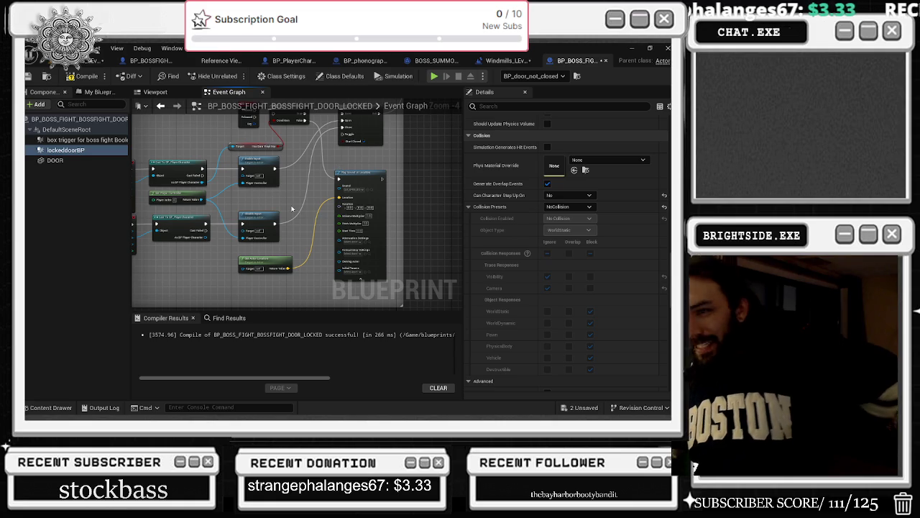
scroll(326, 240, "down", 2)
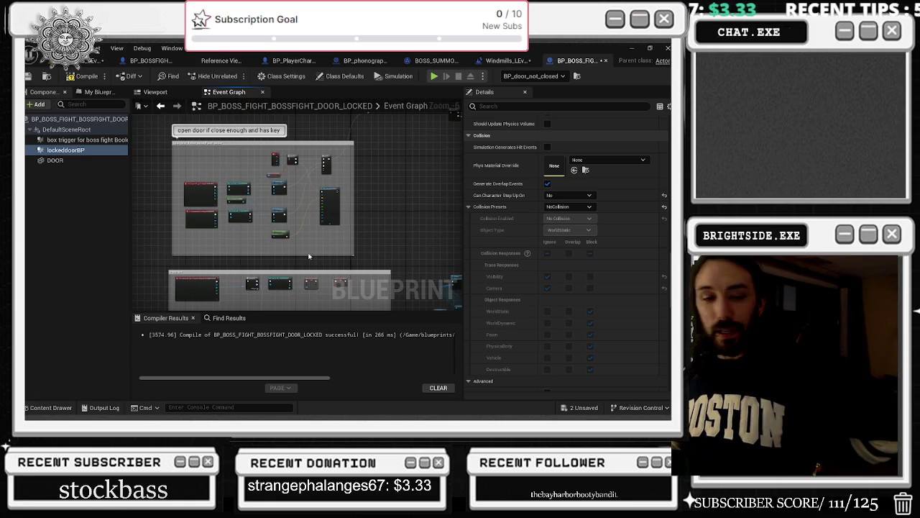
left_click_drag(276, 276, 246, 220)
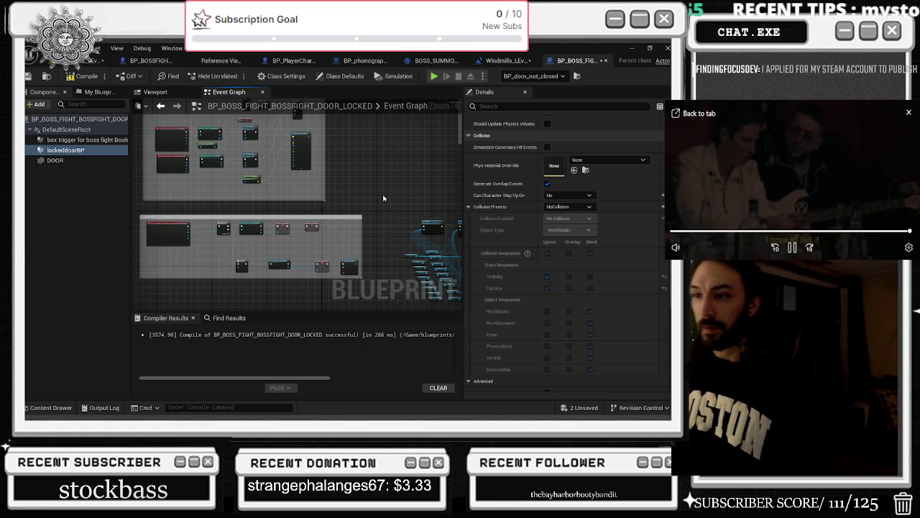
Select the event, SET, Cast and Save Game to Slot nodes in the door graph.
scroll(224, 173, "up", 5)
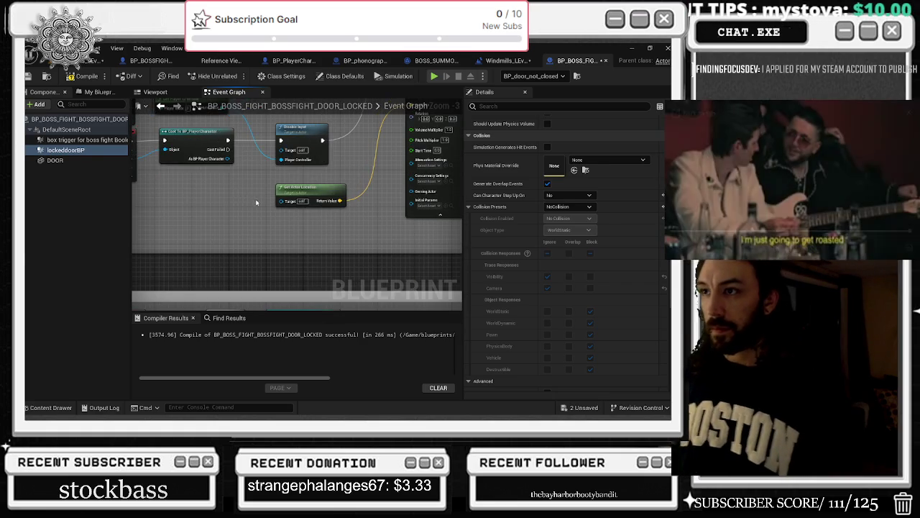
mouse_move(327, 262)
left_mouse_down()
mouse_move(247, 199)
mouse_move(222, 164)
left_mouse_up()
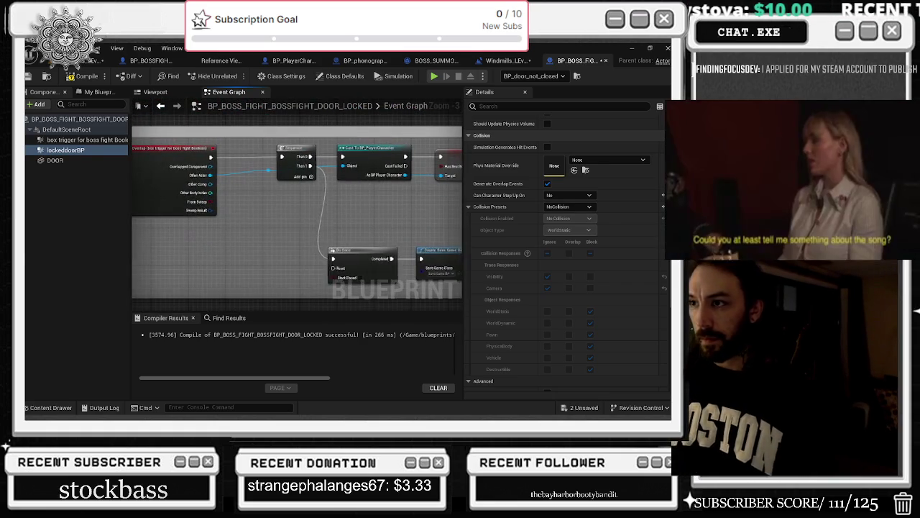
scroll(222, 162, "down", 1)
mouse_move(374, 127)
left_mouse_down()
mouse_move(262, 142)
mouse_move(441, 152)
left_mouse_up()
scroll(282, 150, "down", 1)
mouse_move(191, 243)
left_mouse_down()
mouse_move(237, 215)
mouse_move(407, 207)
mouse_move(388, 187)
mouse_move(188, 215)
mouse_move(167, 192)
mouse_move(150, 200)
mouse_move(255, 155)
mouse_move(80, 155)
left_mouse_up()
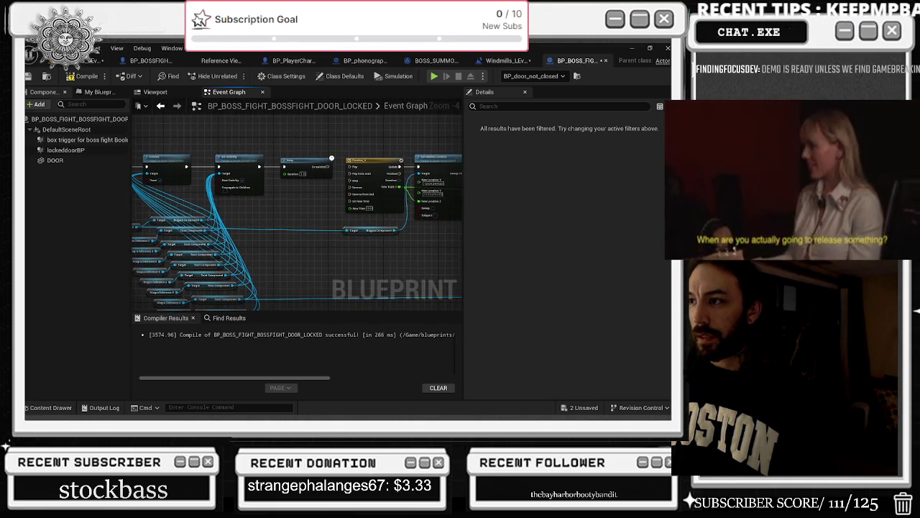
Shift the lower save nodes aside, duplicate the SET node and wire it into the save chain.
scroll(363, 192, "up", 1)
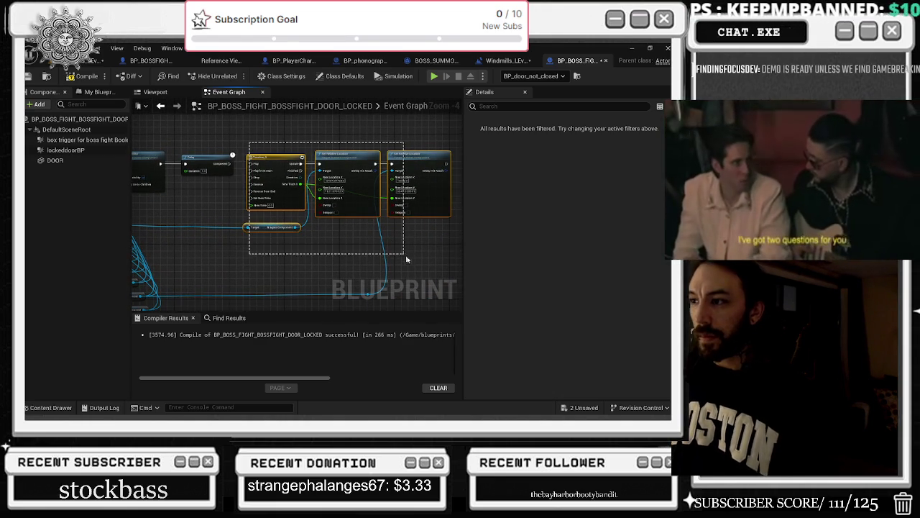
mouse_move(403, 253)
left_mouse_down()
mouse_move(405, 241)
mouse_move(248, 186)
left_mouse_up()
scroll(413, 234, "down", 1)
scroll(246, 199, "up", 2)
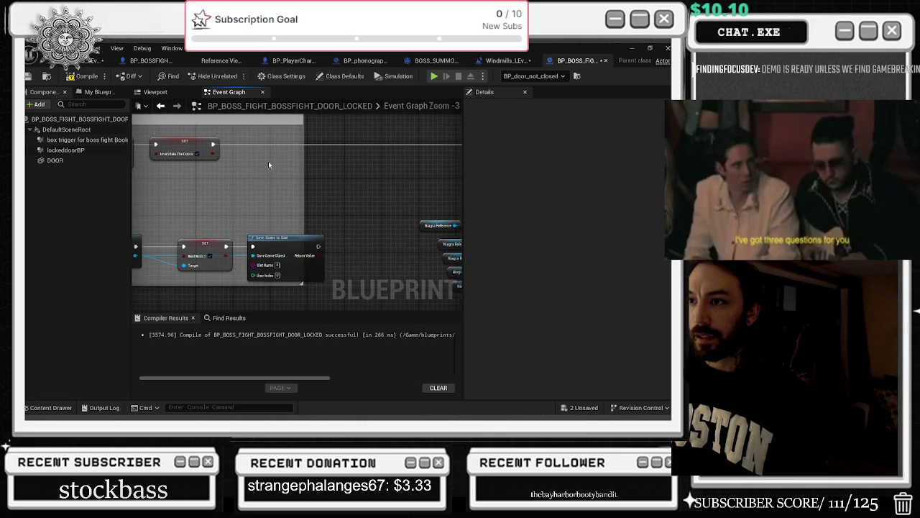
scroll(269, 183, "down", 2)
scroll(335, 206, "up", 1)
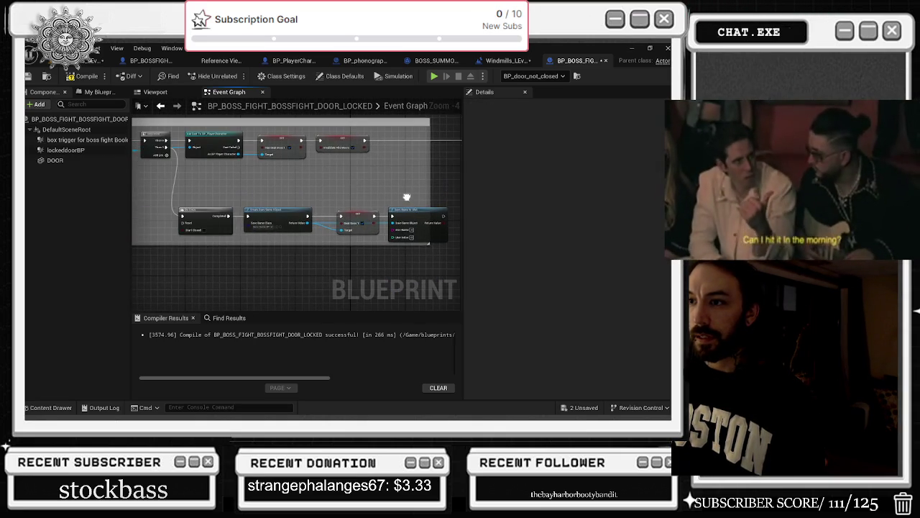
left_click_drag(374, 224, 405, 223)
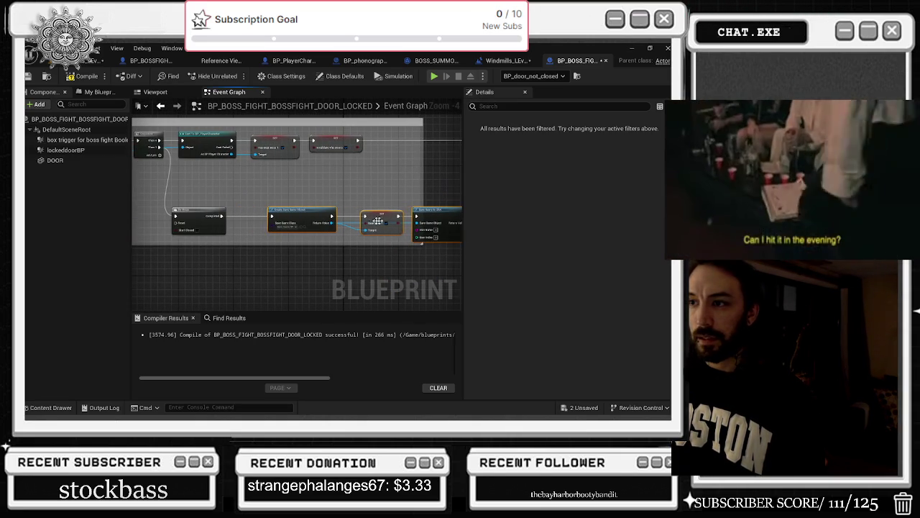
key("ctrl+v")
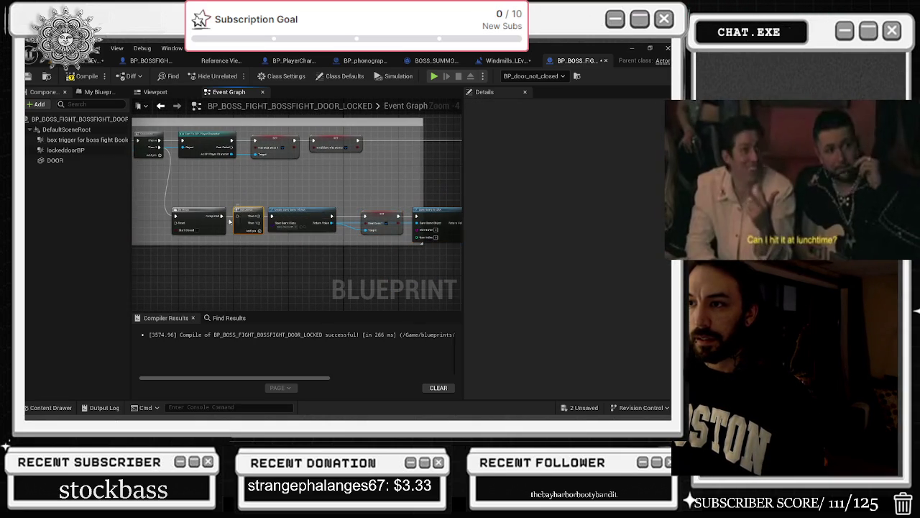
left_click_drag(247, 221, 130, 227)
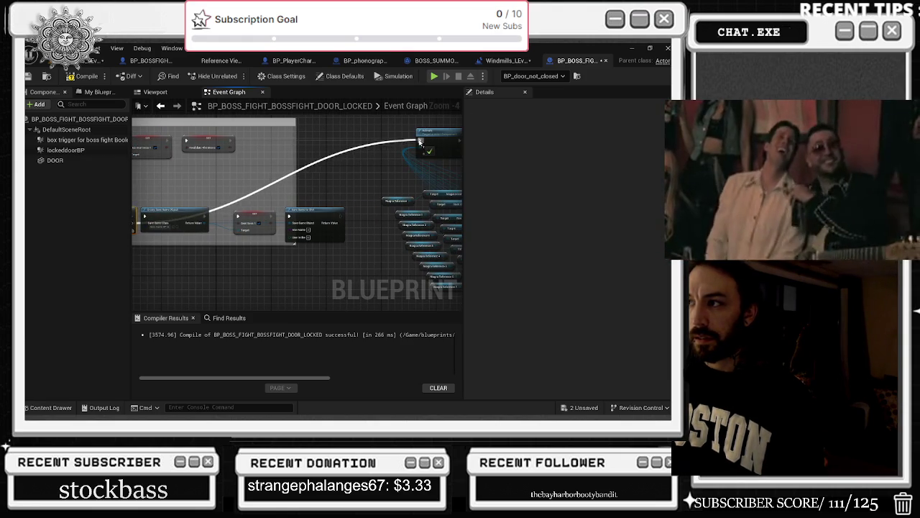
Check the door-opening logic and compile the locked door blueprint.
scroll(230, 139, "down", 3)
left_click(257, 204)
left_click_drag(257, 203, 350, 265)
scroll(338, 223, "up", 5)
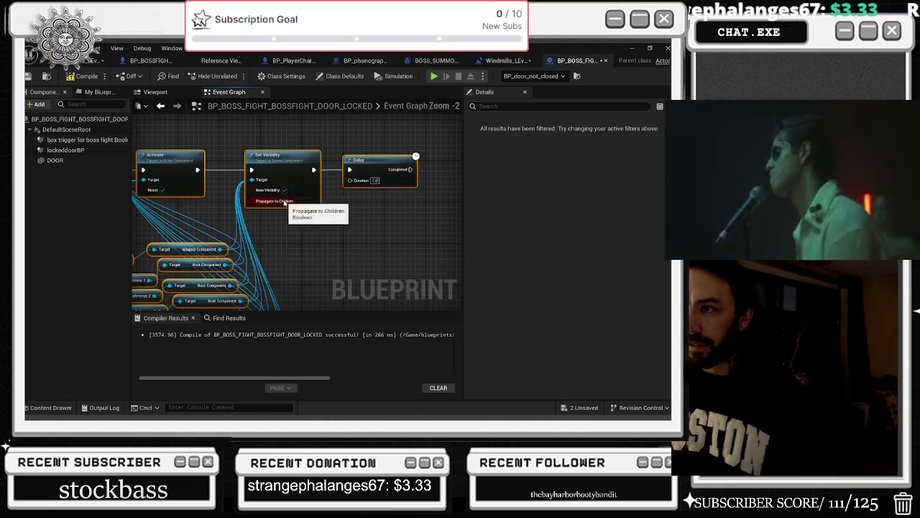
left_click(90, 76)
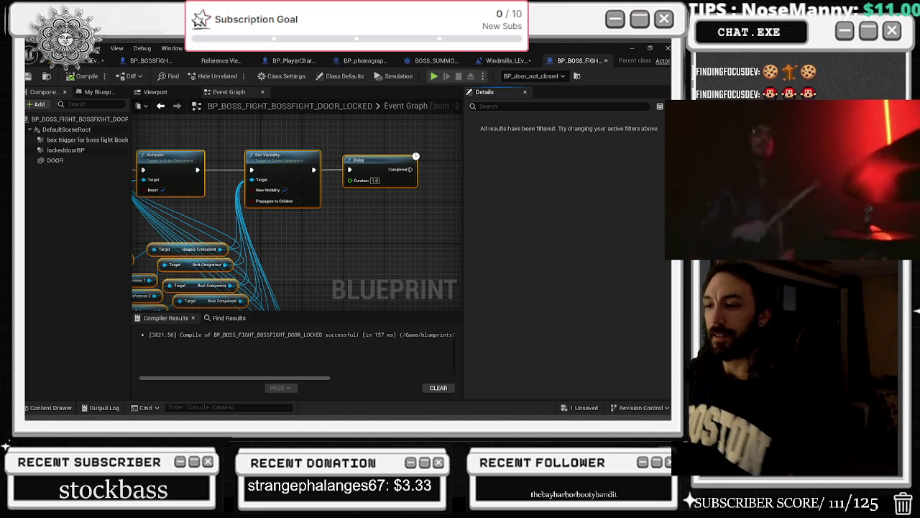
Resume the picture-in-picture music video playing beside the editor.
mouse_move(792, 249)
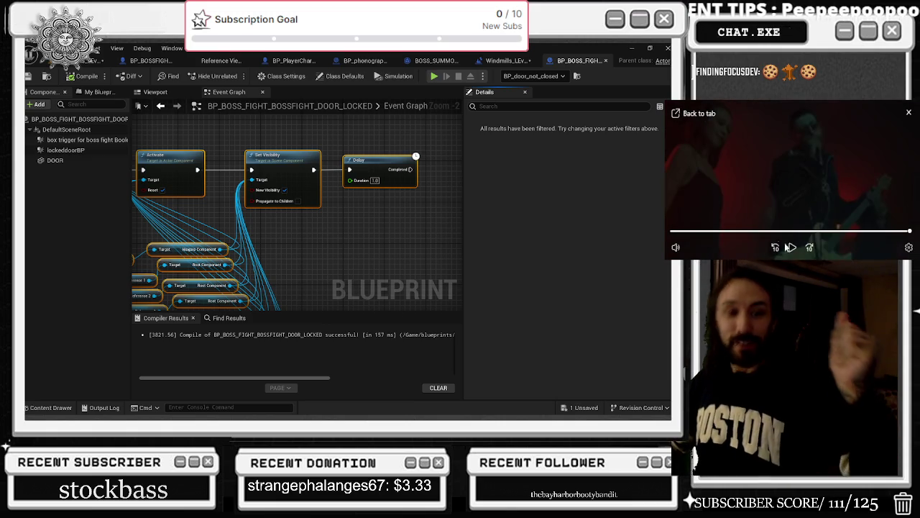
left_click(792, 248)
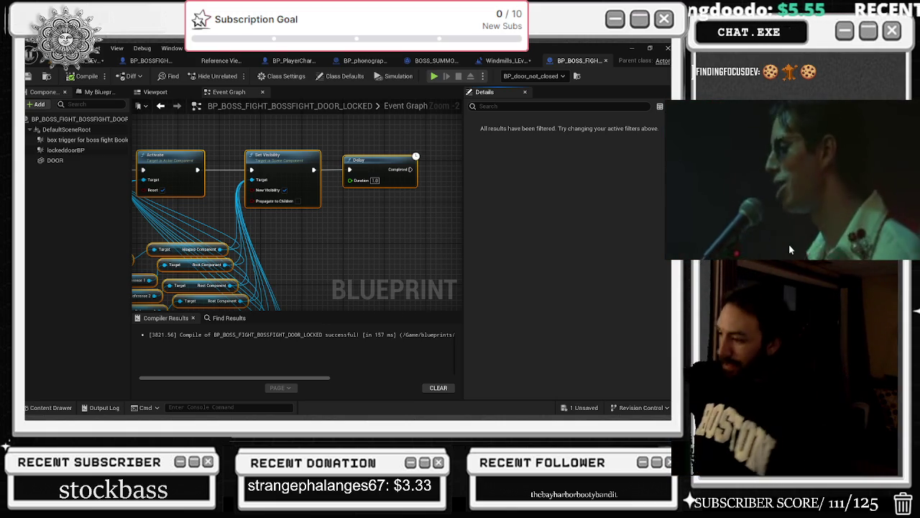
left_click(792, 248)
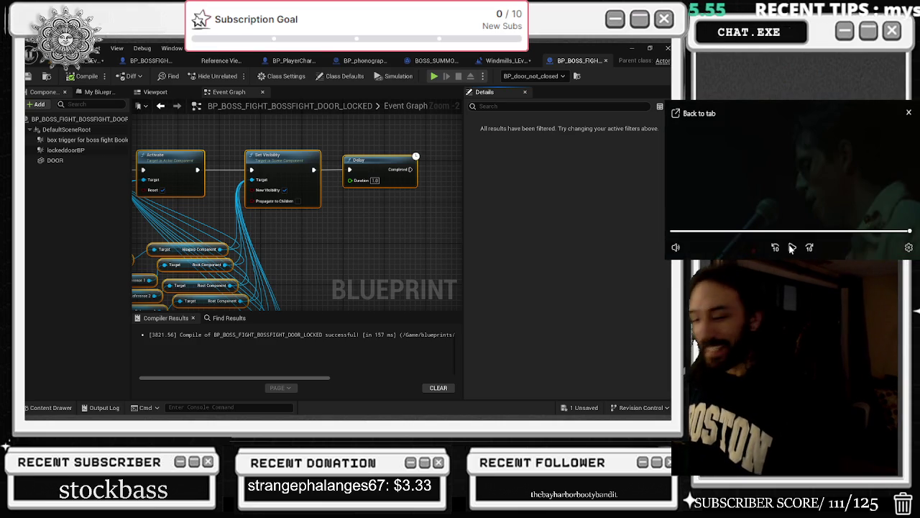
left_click(791, 248)
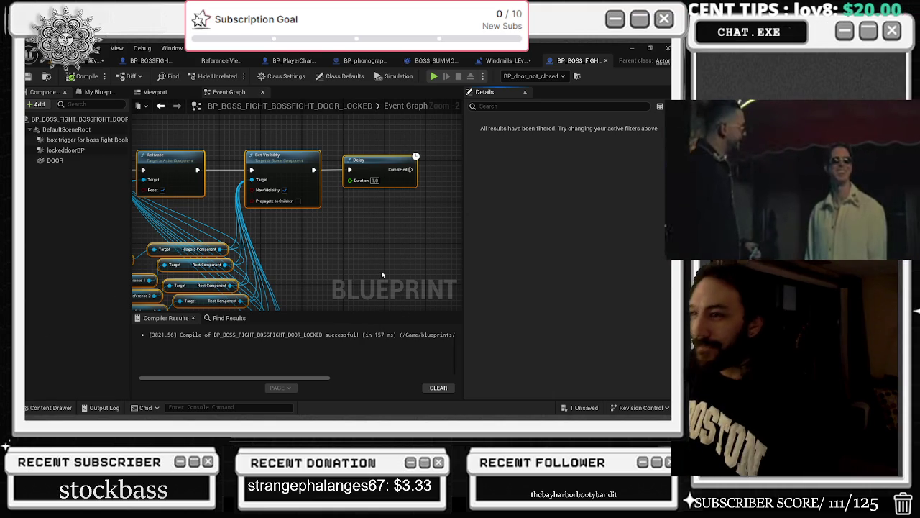
Select the Set Visibility node, then show the door blueprint's Viewport and recompile it.
left_click(313, 170)
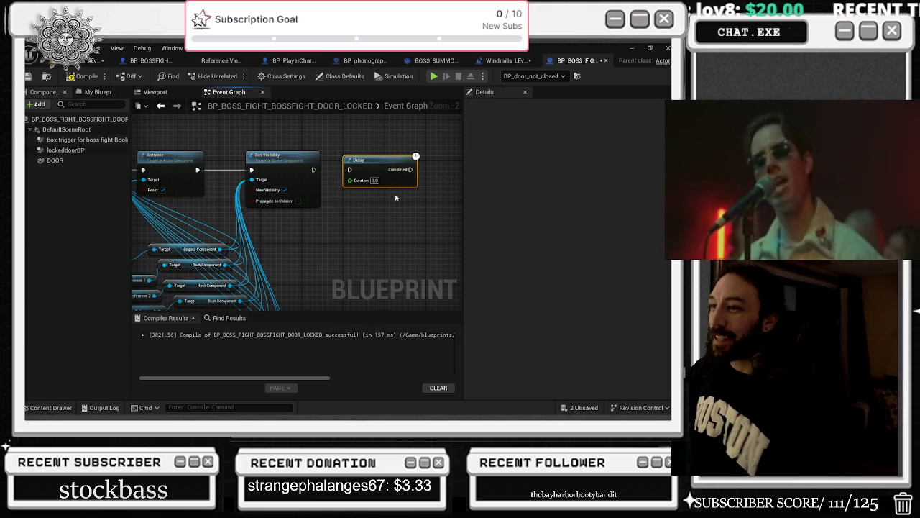
scroll(287, 246, "down", 4)
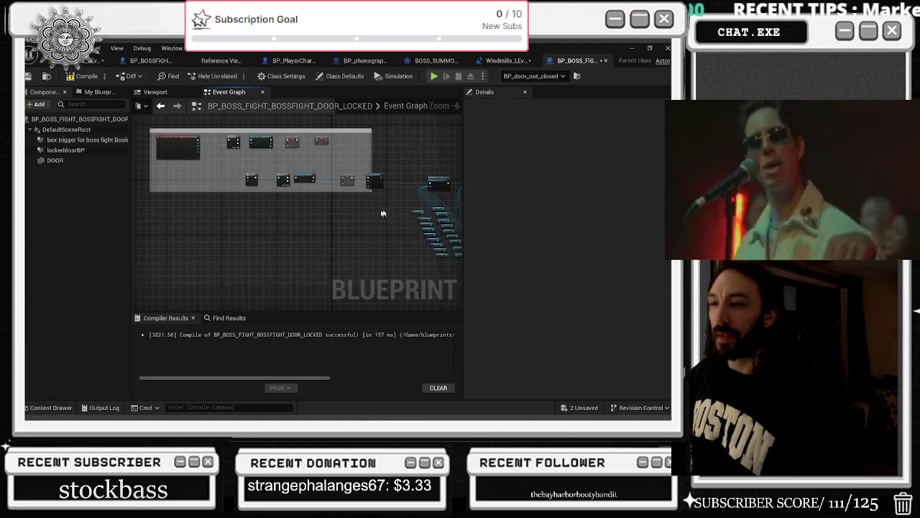
scroll(328, 220, "down", 3)
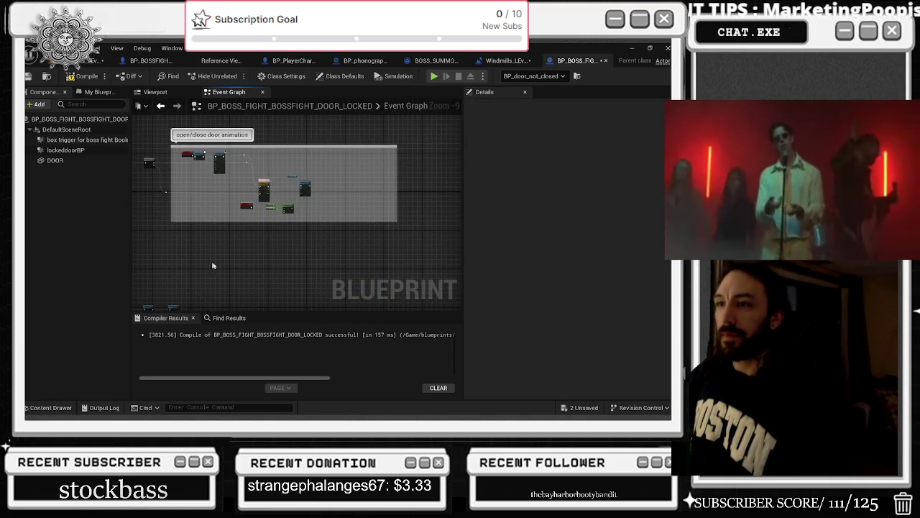
scroll(209, 266, "up", 4)
left_click(170, 91)
left_click(86, 75)
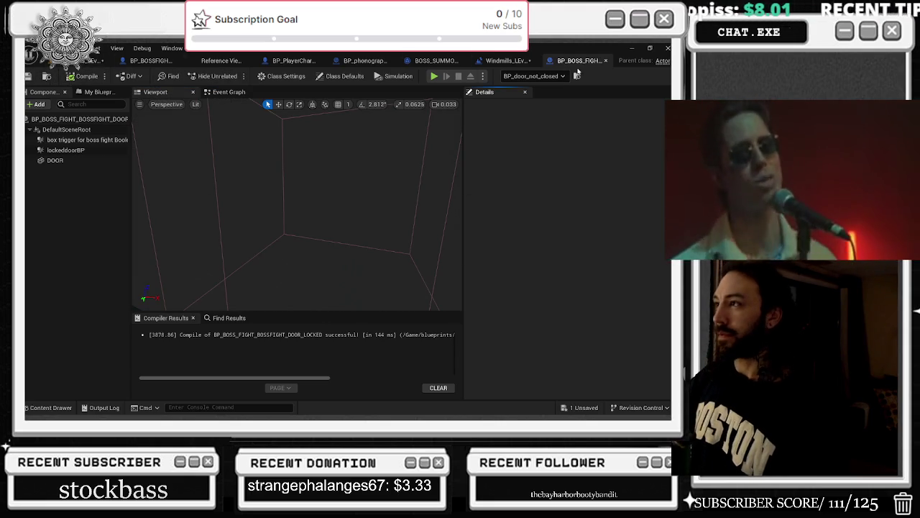
Close the door blueprint tab and save the level.
left_click(605, 60)
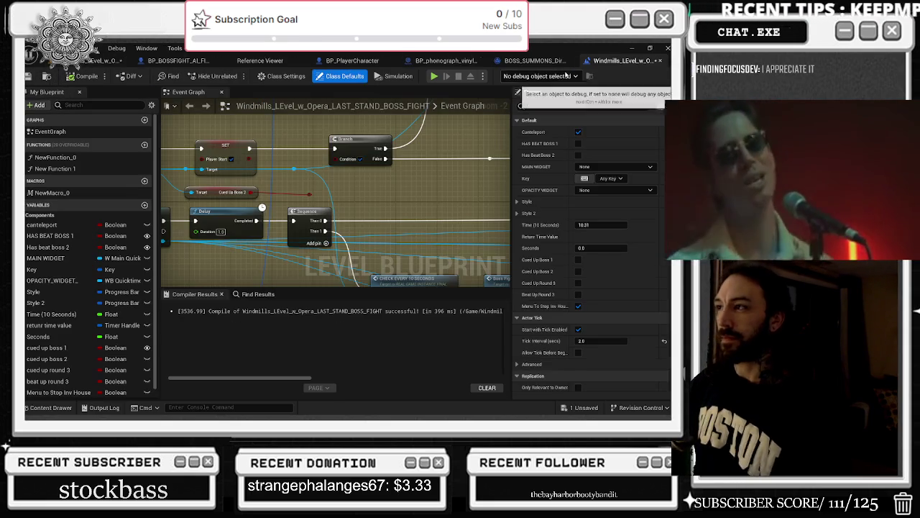
scroll(441, 164, "down", 1)
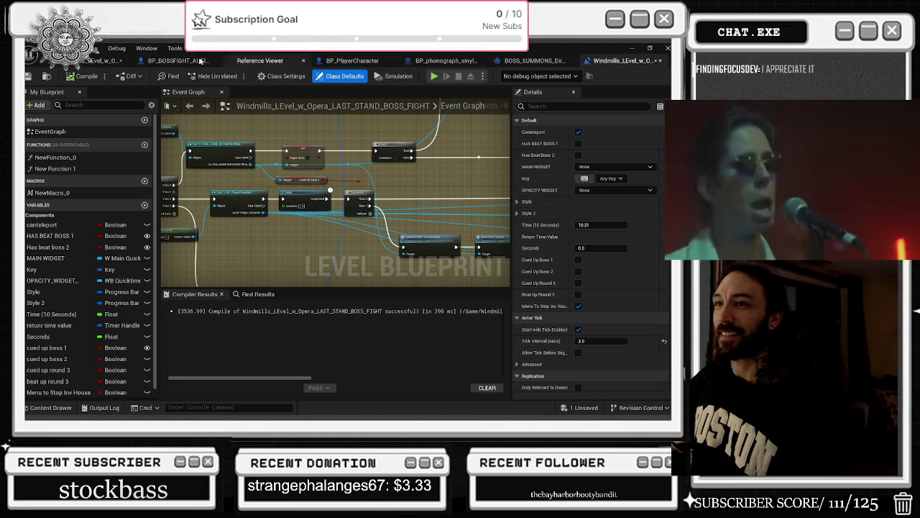
left_click(29, 76)
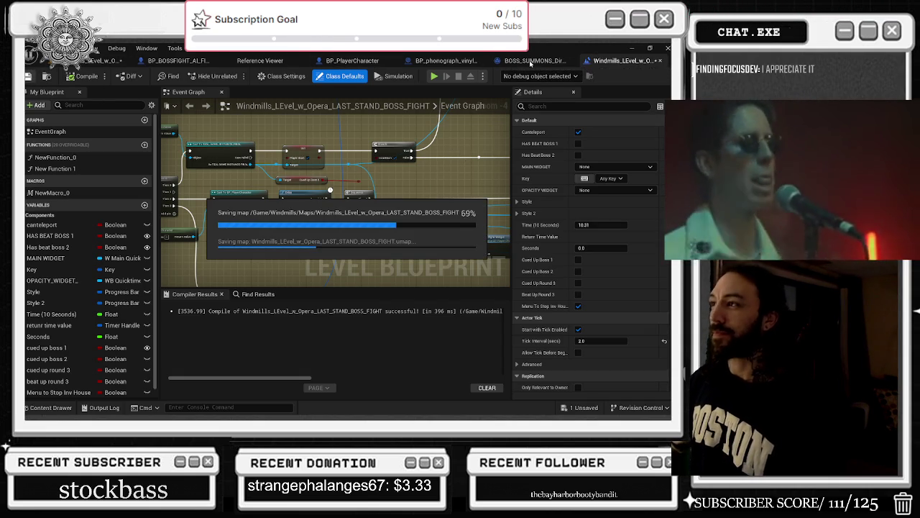
Check the phonograph and player blueprints, close the Reference Viewer, and save the Windmills level.
left_click(446, 61)
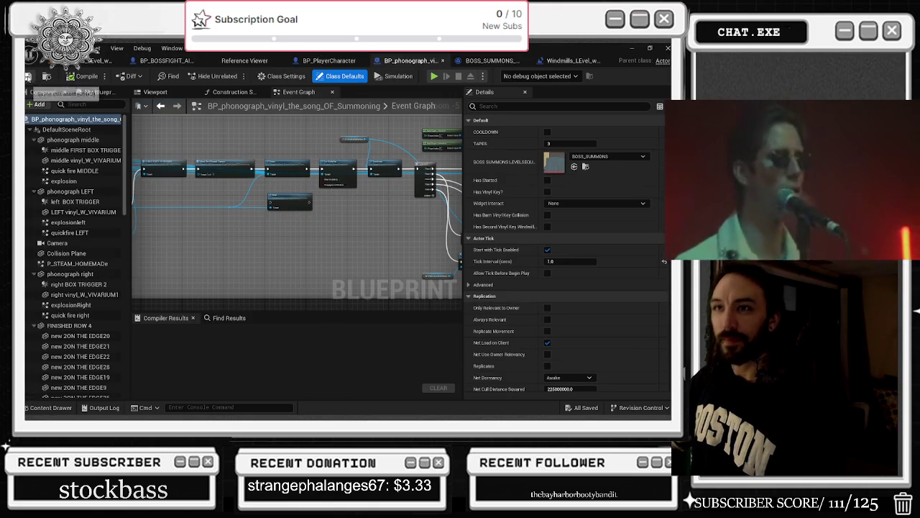
left_click(329, 60)
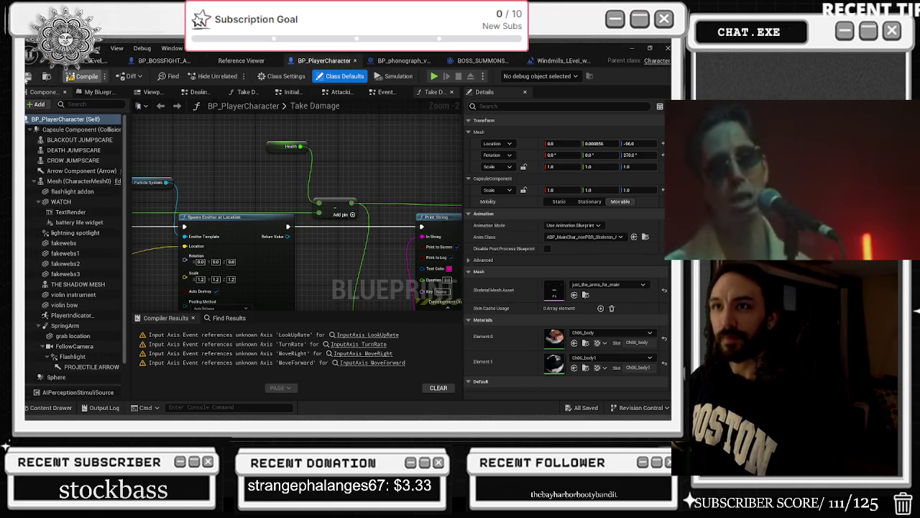
middle_click(241, 61)
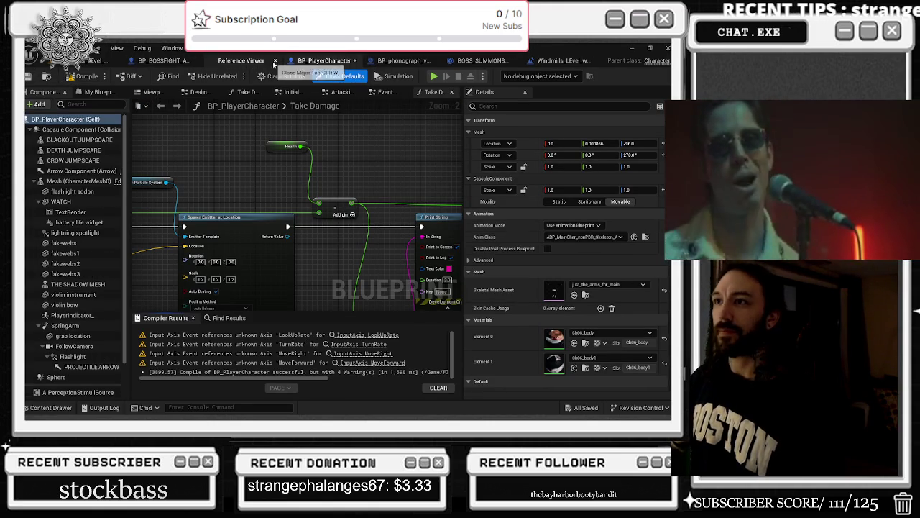
left_click(101, 60)
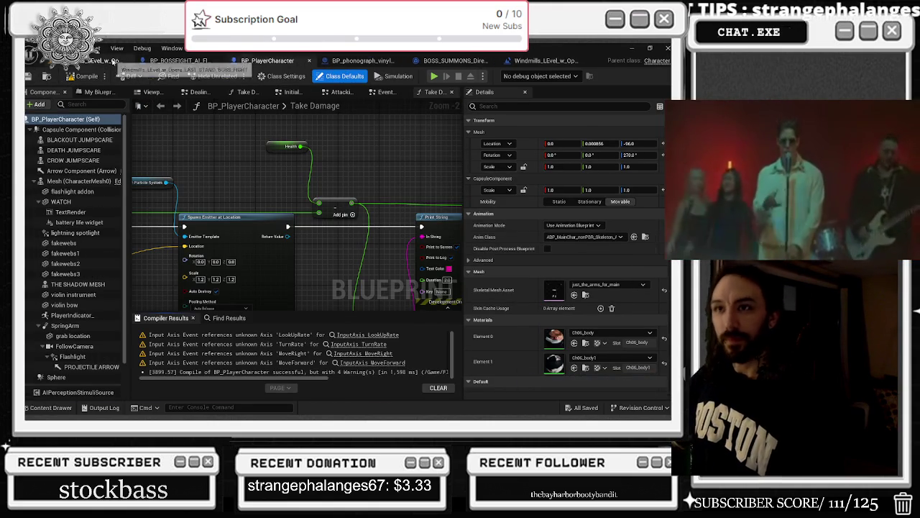
key("ctrl+s")
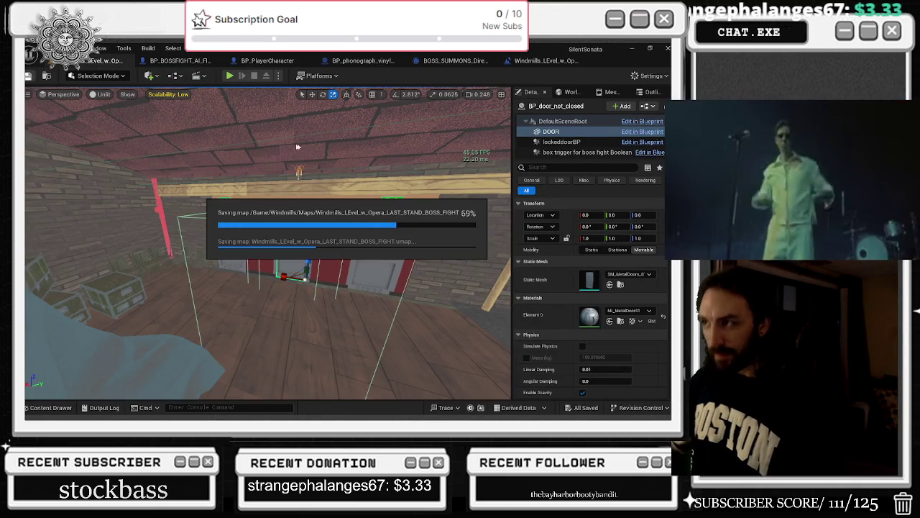
Select SM_Chandelier02 in the attic and drag it lower into a new position.
scroll(352, 162, "up", 5)
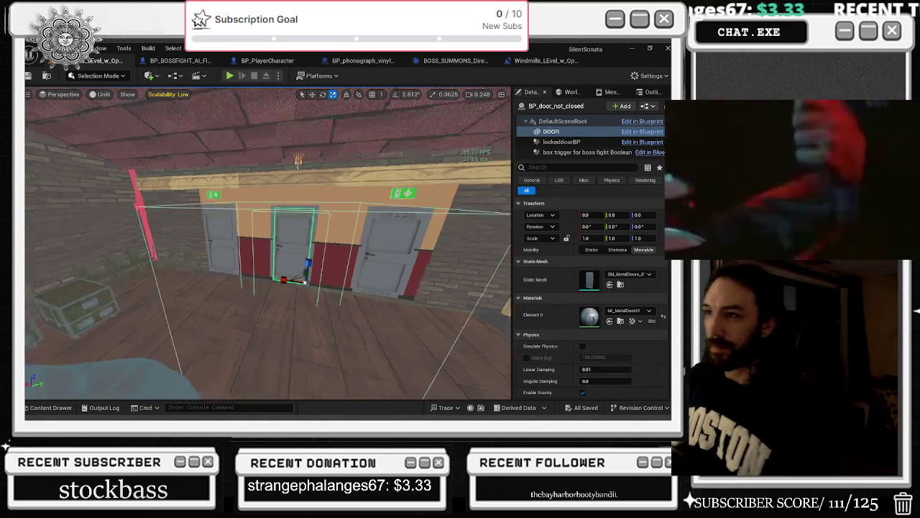
left_click(288, 164)
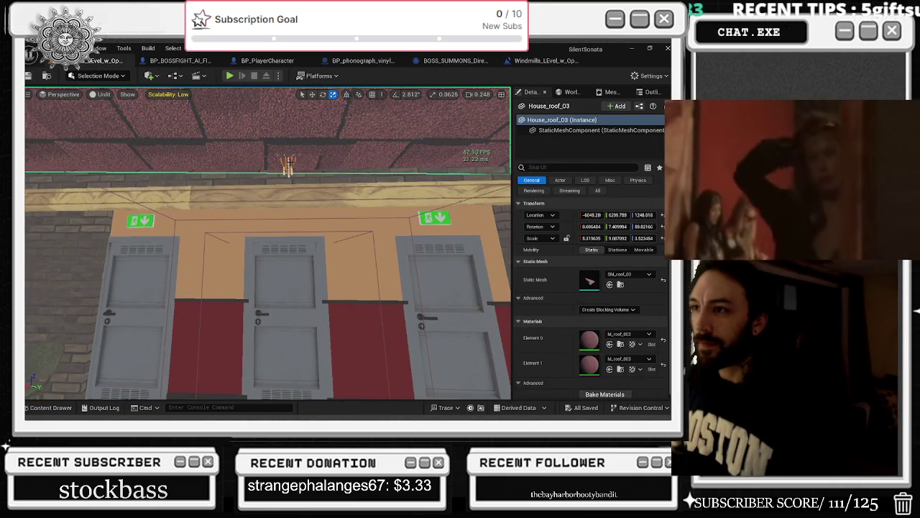
mouse_move(287, 176)
left_mouse_down()
mouse_move(293, 206)
mouse_move(392, 202)
left_mouse_up()
mouse_move(176, 173)
left_mouse_down()
mouse_move(174, 214)
mouse_move(216, 216)
mouse_move(245, 237)
mouse_move(252, 273)
left_mouse_up()
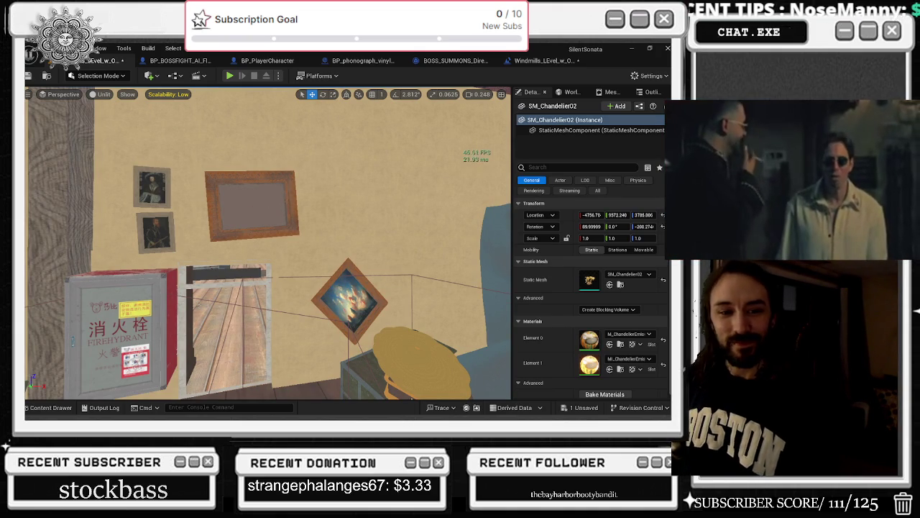
left_click_drag(286, 207, 249, 91)
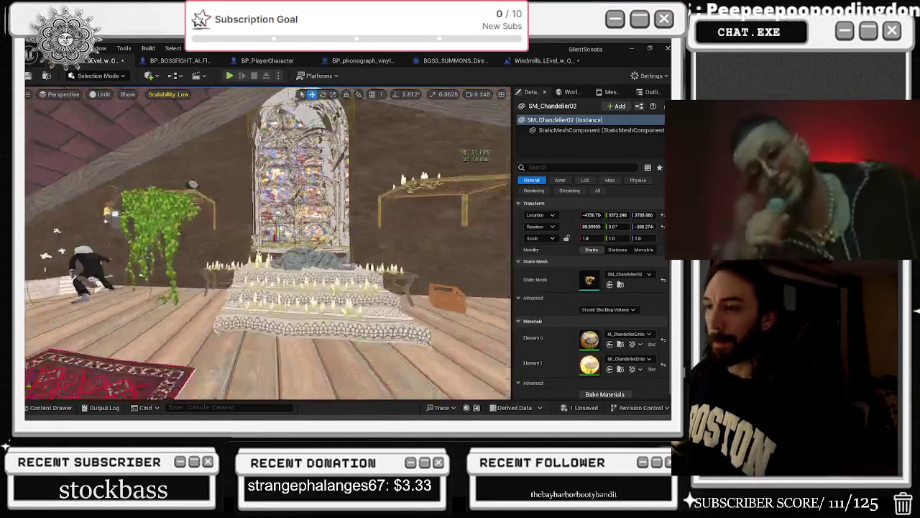
Select the second-stage boss in the level and open BP_BOSSFIGHT_AI_FINAL_BOSS_Second_phase with Ctrl+E.
left_click(104, 282)
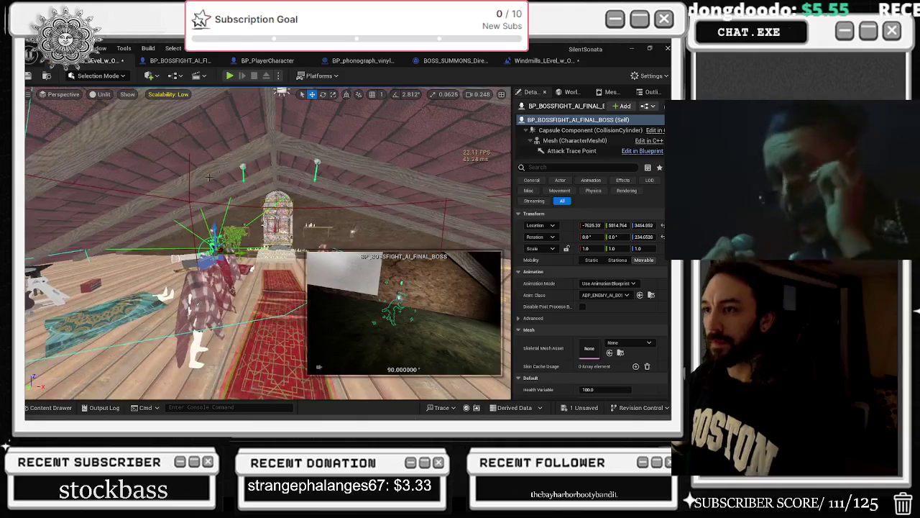
left_click(243, 167)
mouse_move(245, 166)
left_mouse_down()
mouse_move(245, 78)
mouse_move(253, 78)
left_mouse_up()
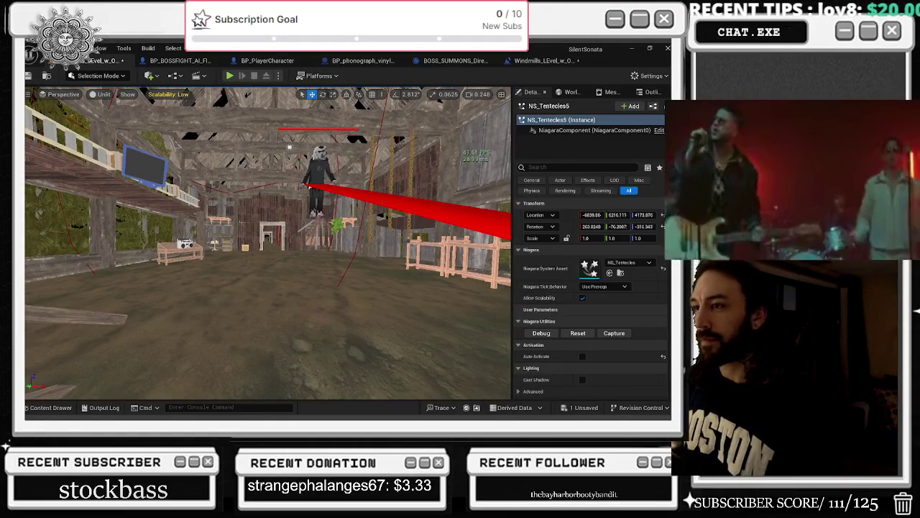
left_click(318, 173)
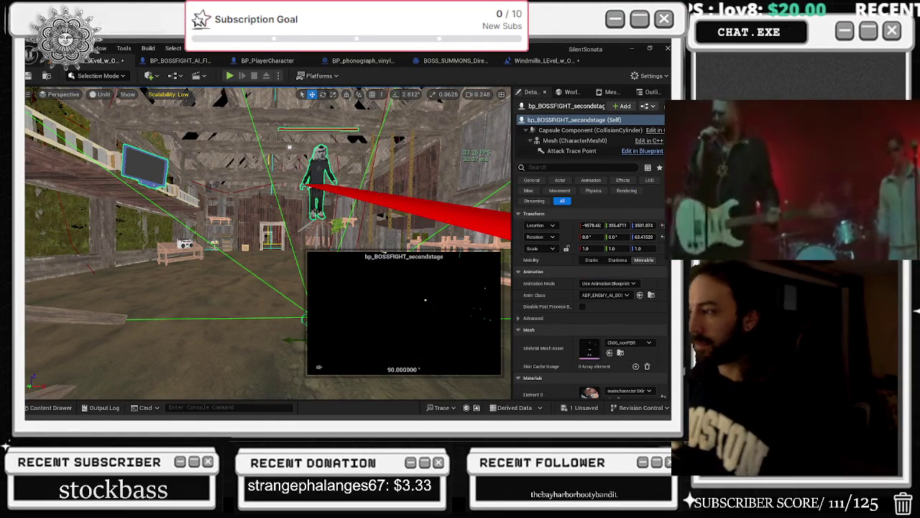
key("ctrl+e")
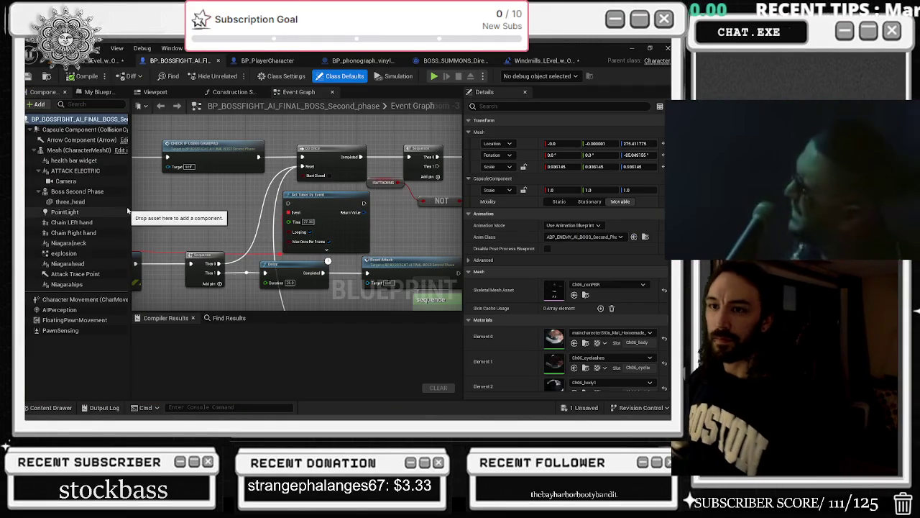
Inspect the Chain LEft hand, Chain Right hand and Niagara|neck components, then show the Viewport.
left_click(72, 222)
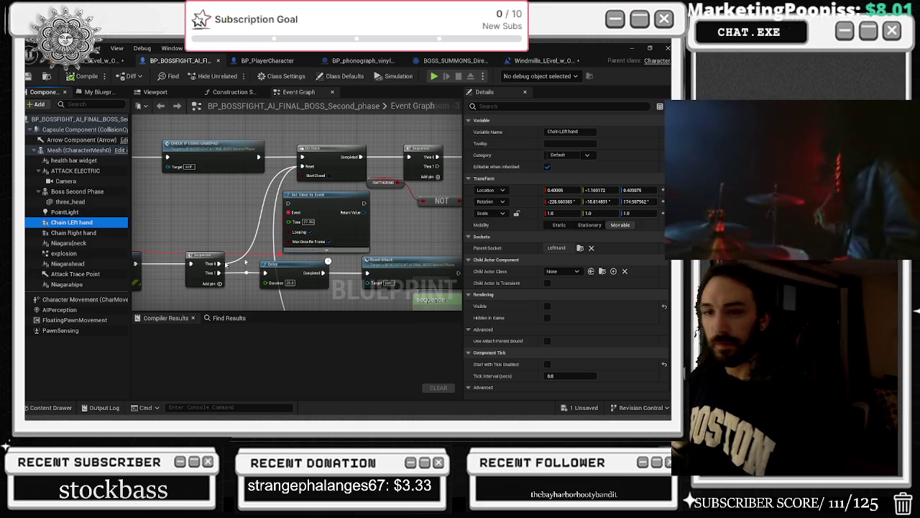
left_click(74, 232)
left_click(89, 245)
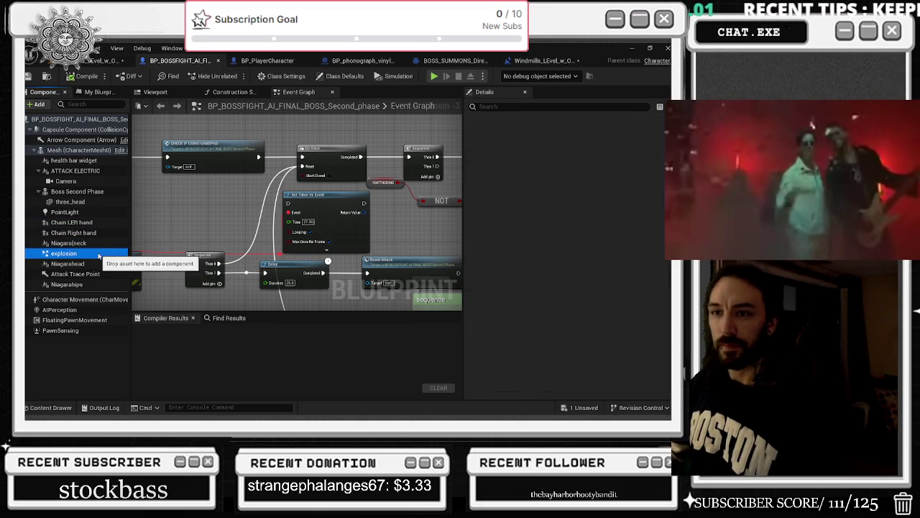
left_click(101, 232)
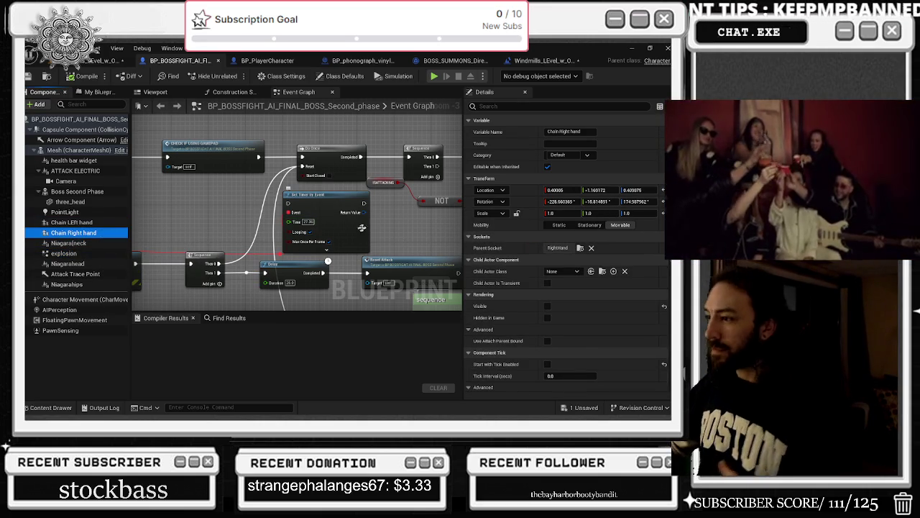
scroll(564, 251, "down", 3)
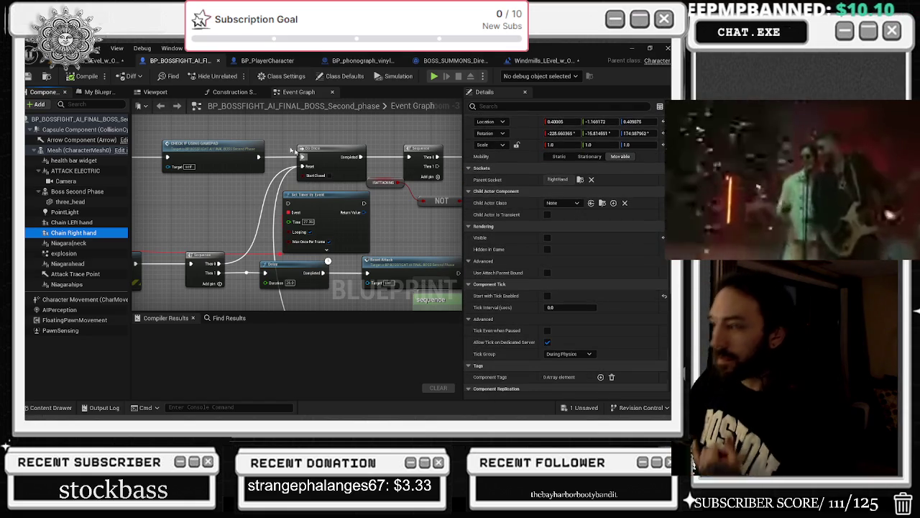
left_click(168, 95)
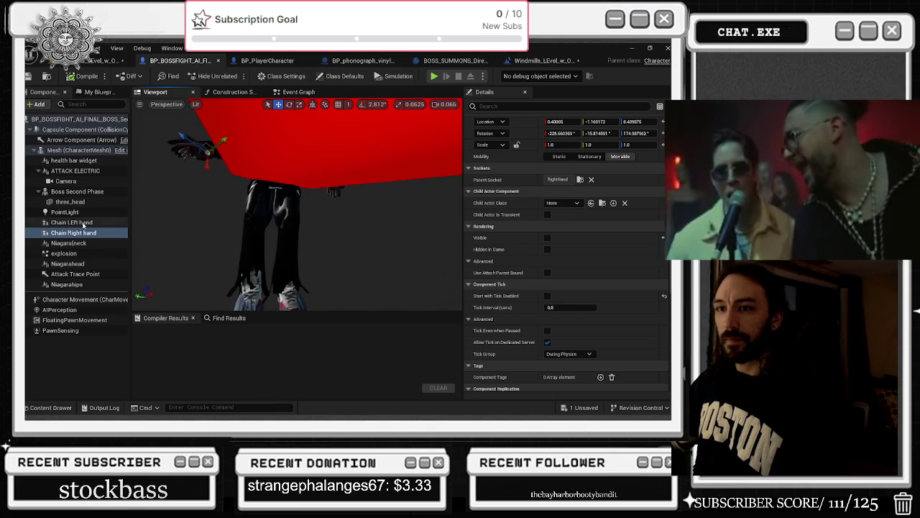
Set Chain LEft hand's Child Actor Class to bp_chains_boss and check its template visibility settings.
left_click(72, 222)
left_click(579, 204)
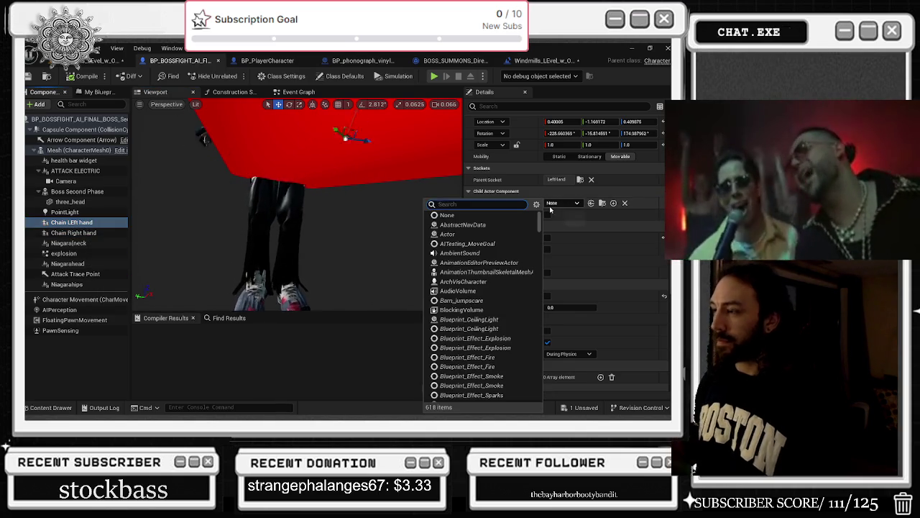
type("chain")
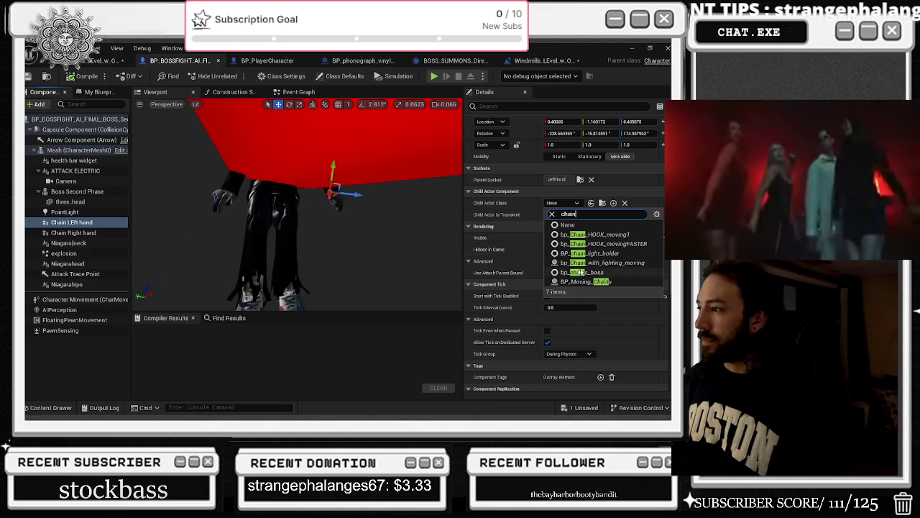
left_click(566, 272)
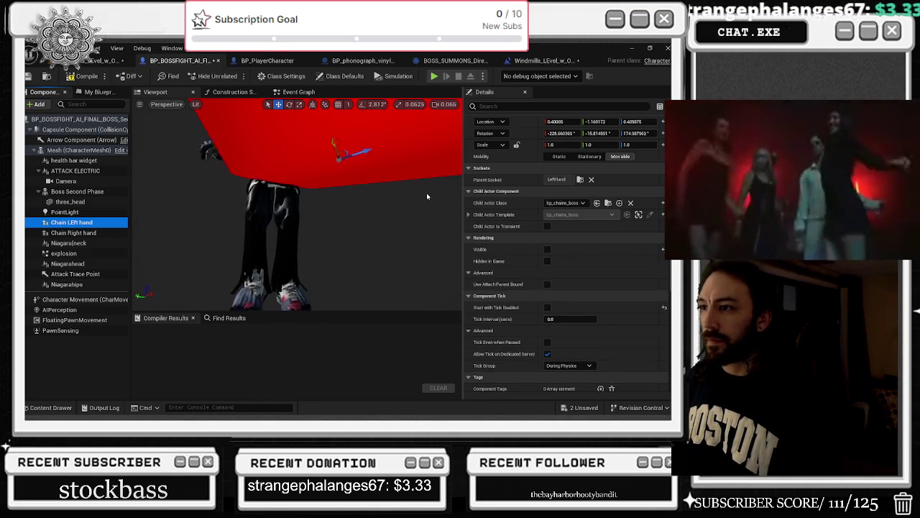
left_click(467, 214)
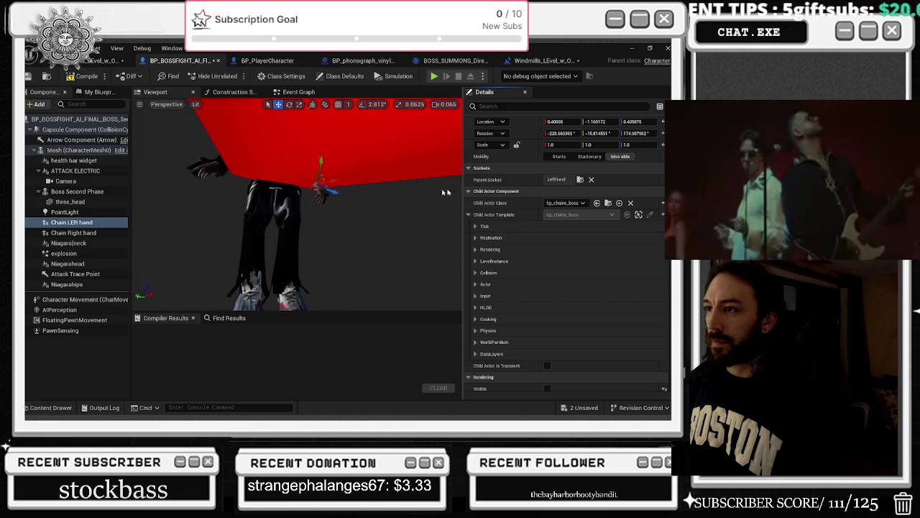
left_click(517, 106)
type("v")
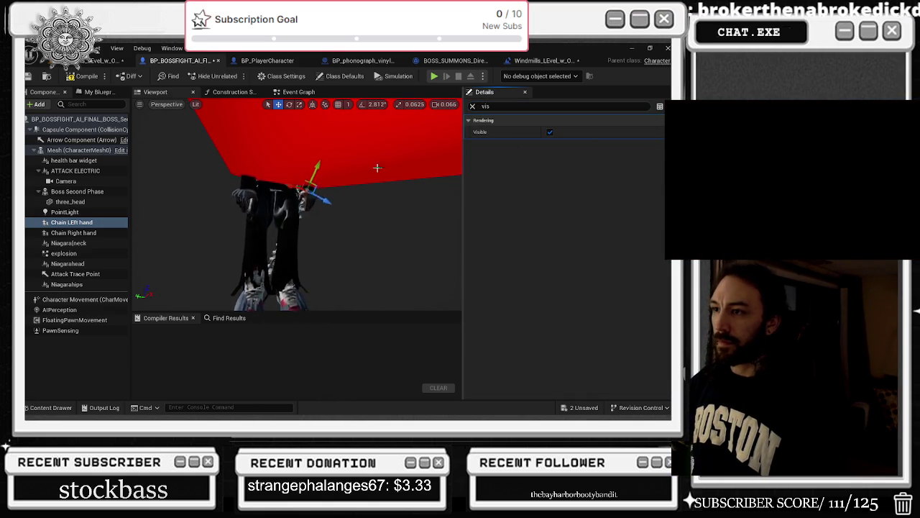
left_click(473, 105)
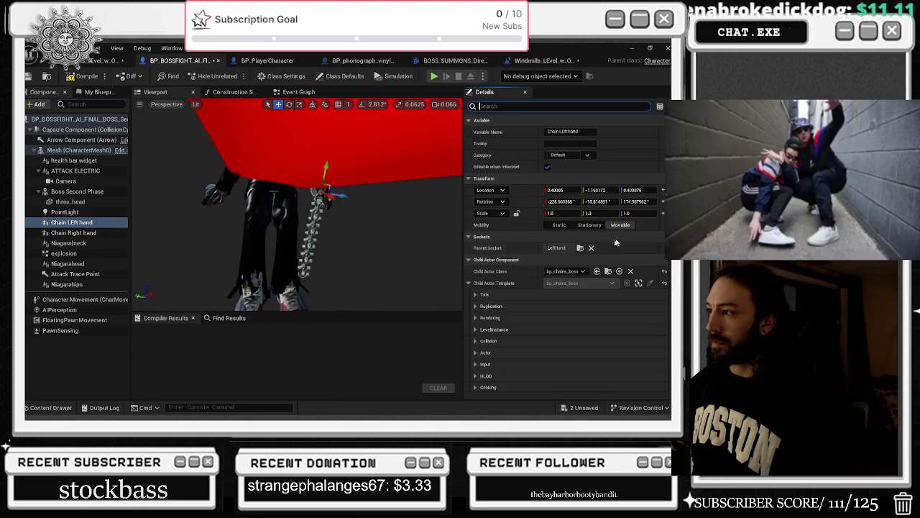
Change the left-hand chain's Child Actor Class to BP_Moving_Chains.
left_click(578, 272)
left_click(578, 271)
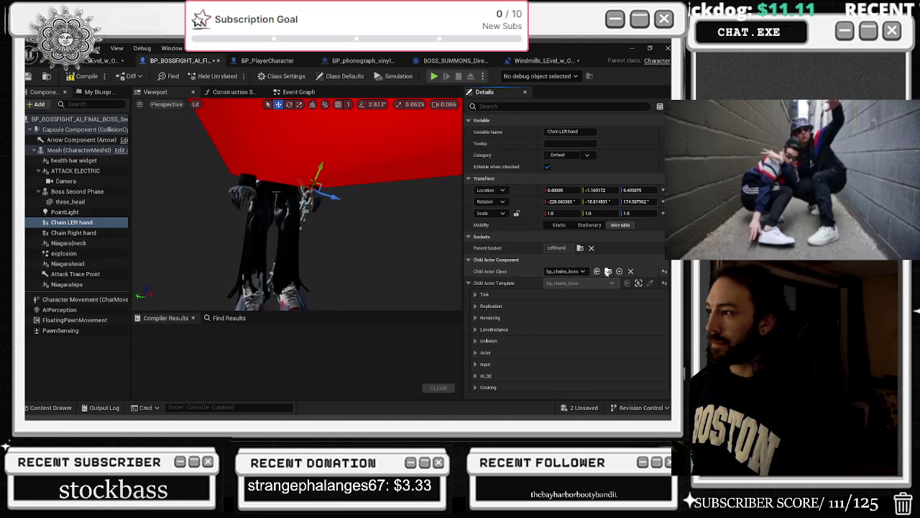
left_click(608, 272)
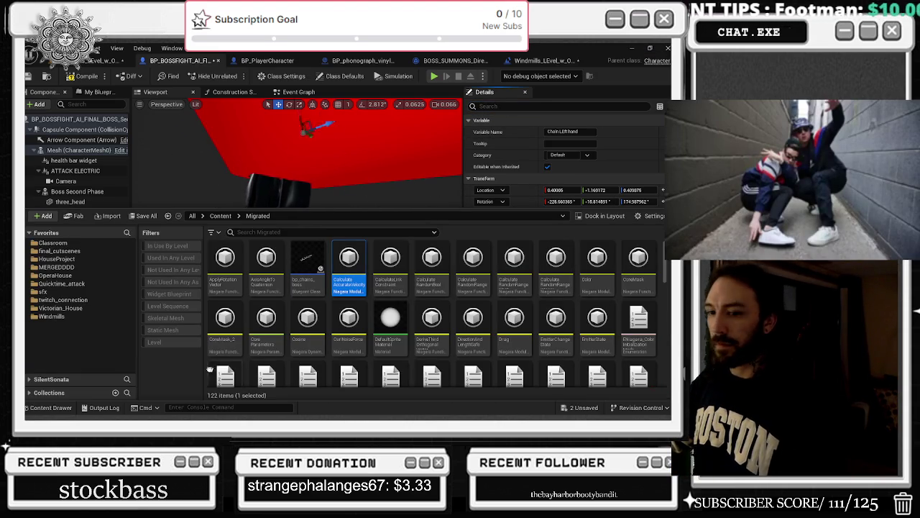
left_click(51, 407)
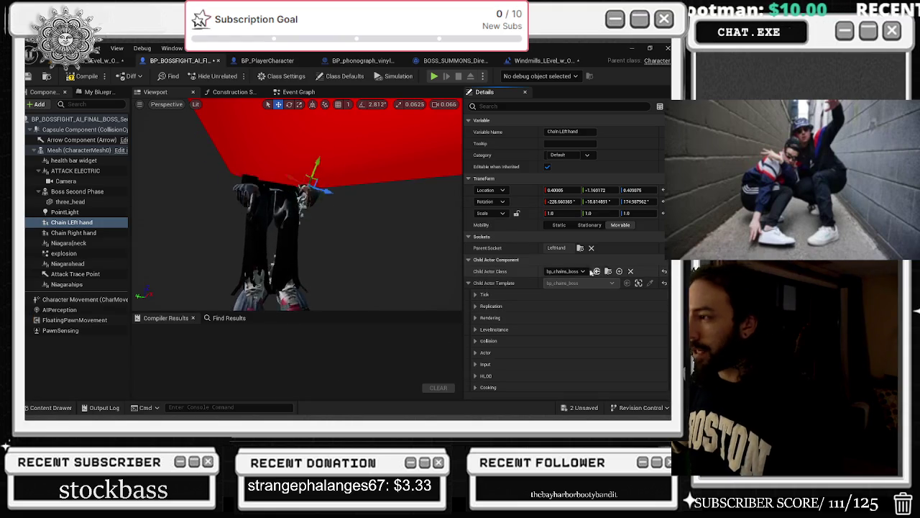
left_click(567, 271)
type("chai")
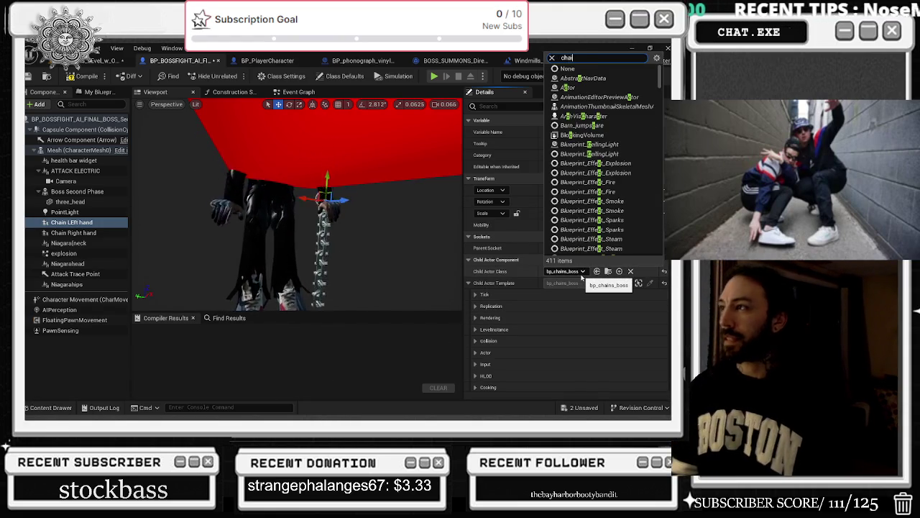
type("n")
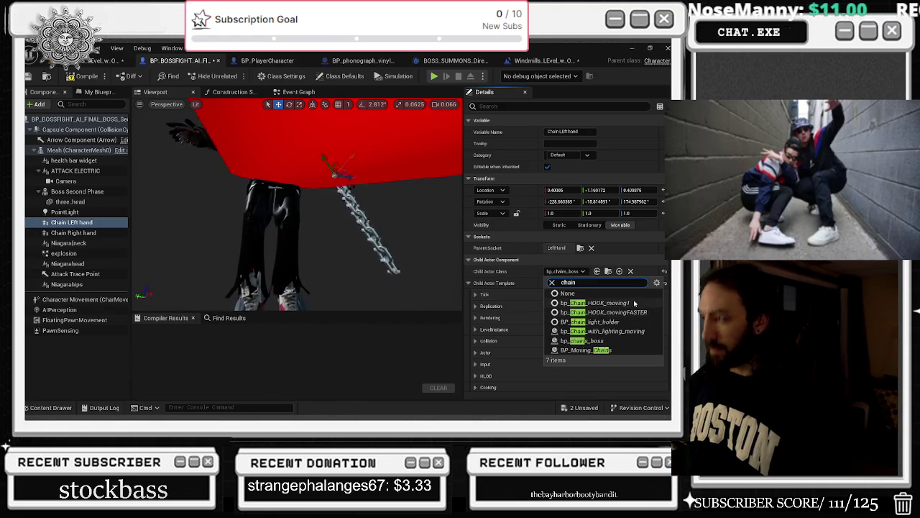
left_click(608, 349)
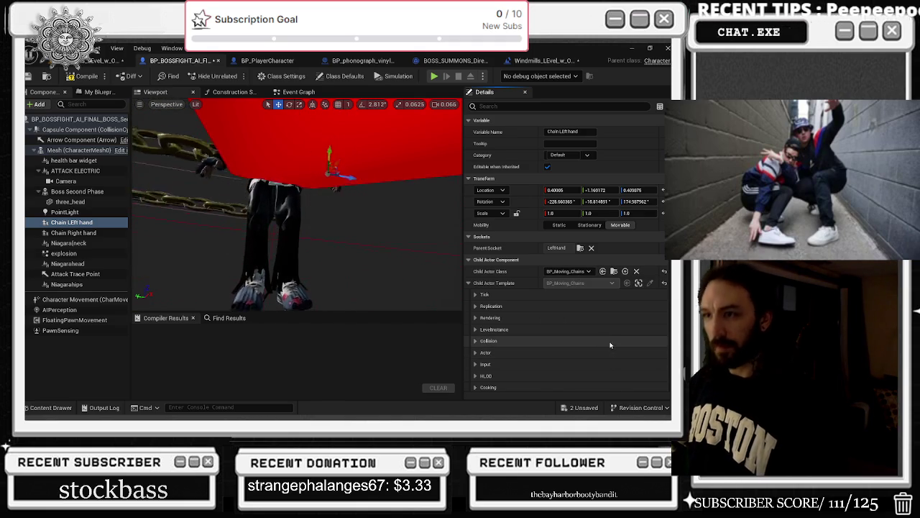
Try bp_Chain_HOOK_moving1, bp_Chain_HOOK_movingFASTER and bp_Chain_with_lighting_moving as the Child Actor Class.
left_click(589, 271)
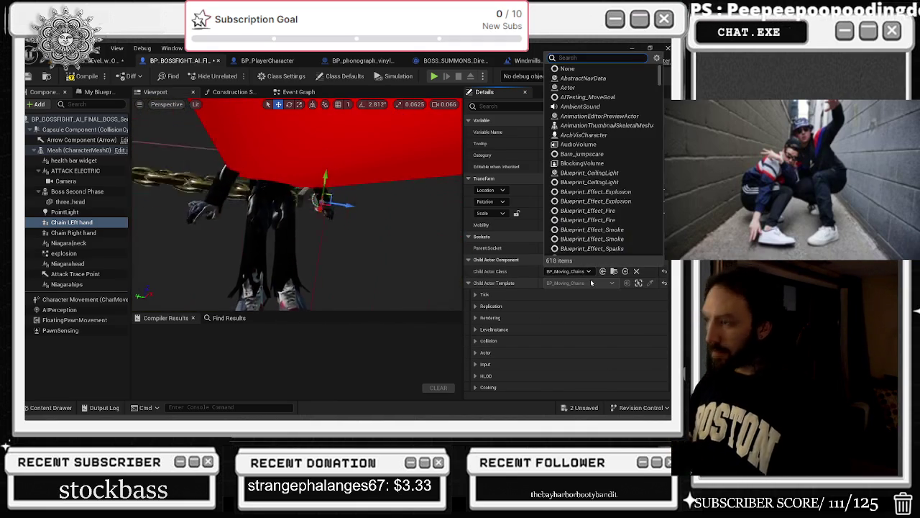
type("chain")
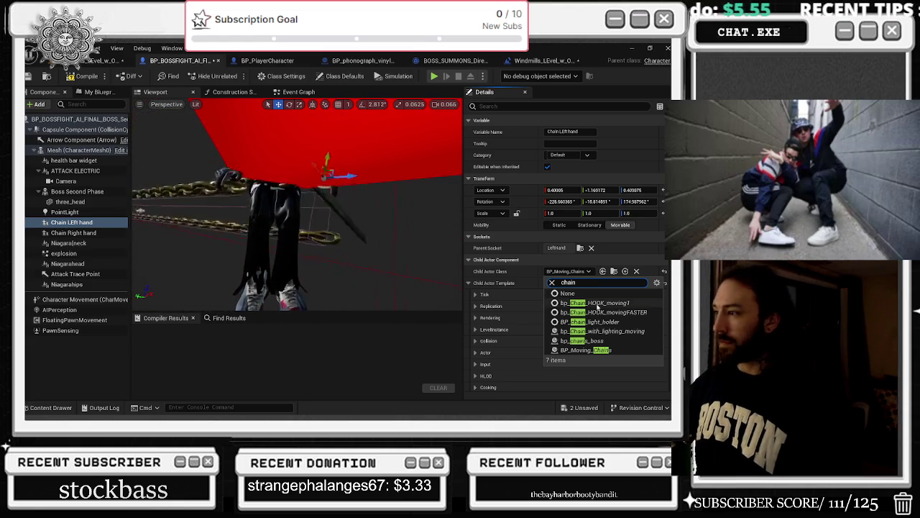
left_click(597, 303)
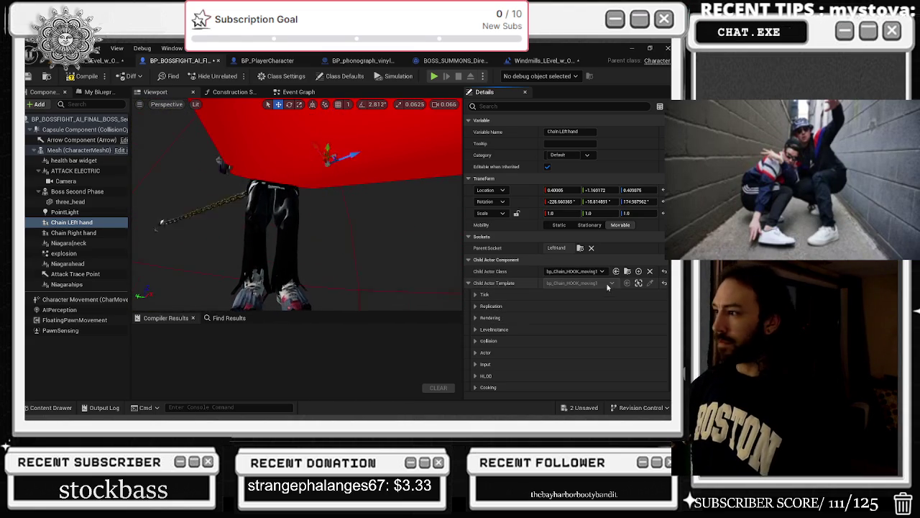
left_click(601, 273)
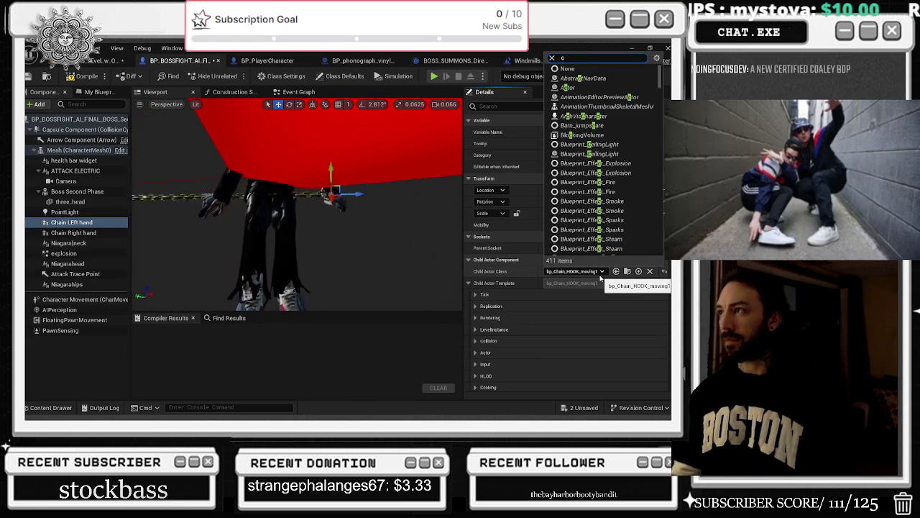
type("hain")
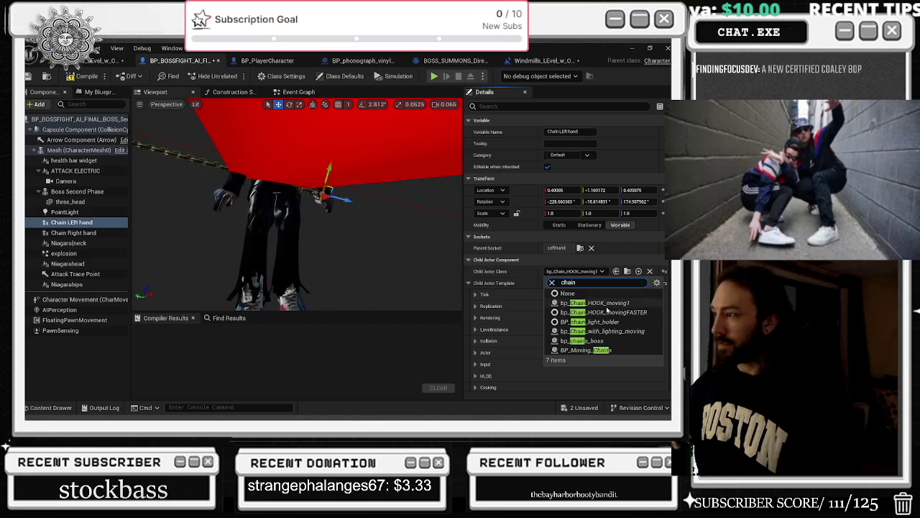
left_click(603, 312)
left_click(601, 273)
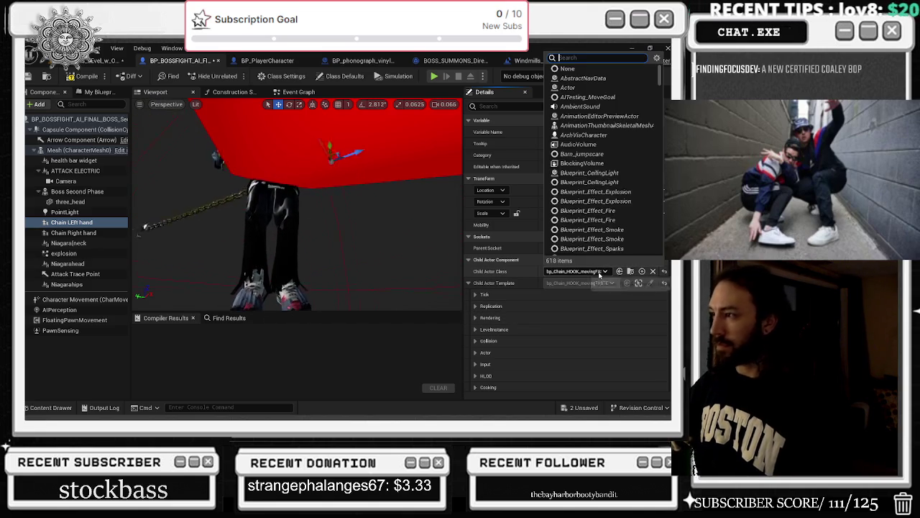
type("chain")
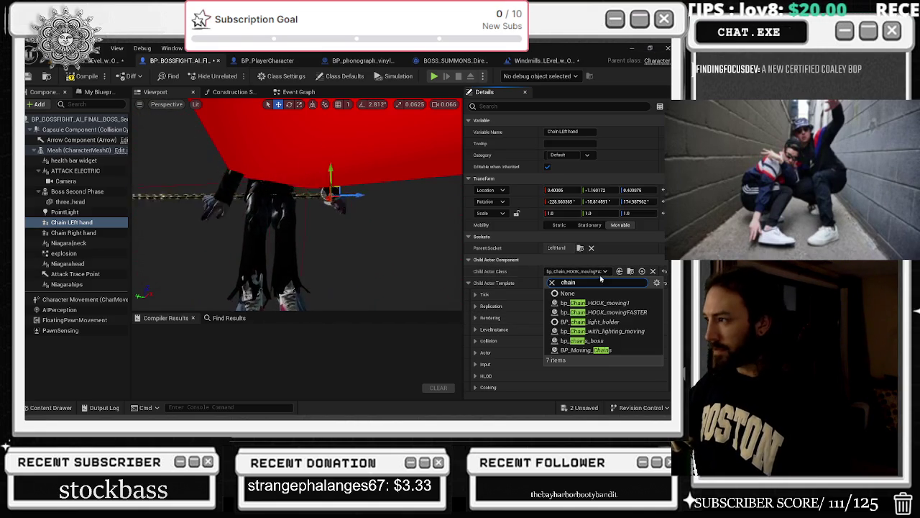
left_click(610, 331)
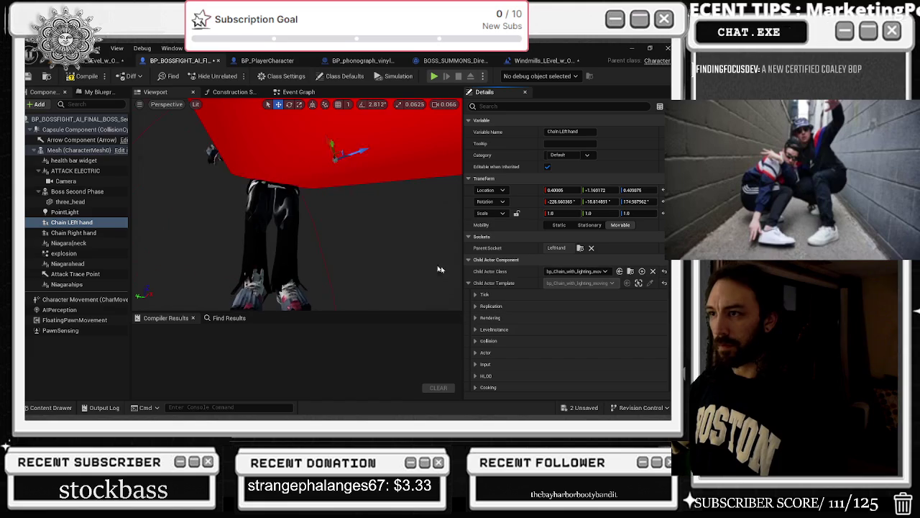
Set the left-hand chain back to bp_chains_boss and browse to it in the Content Drawer.
left_click(596, 274)
type("chain")
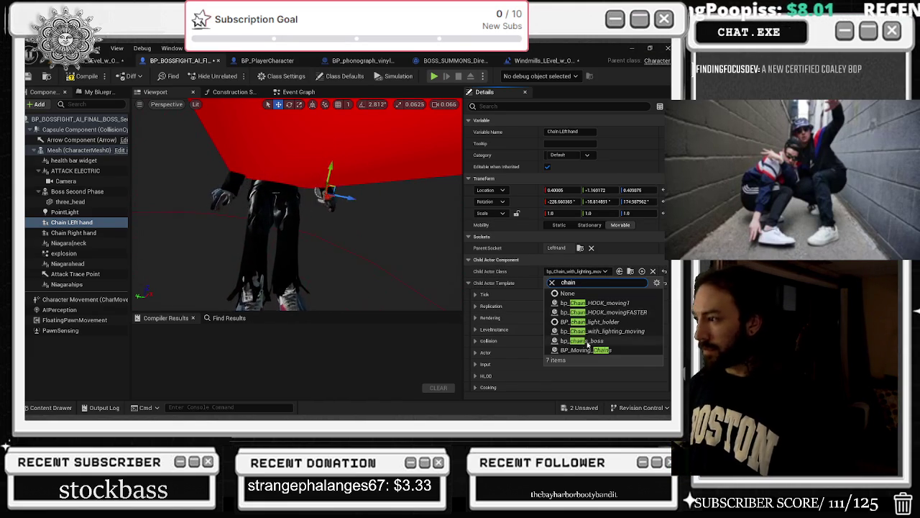
left_click(601, 340)
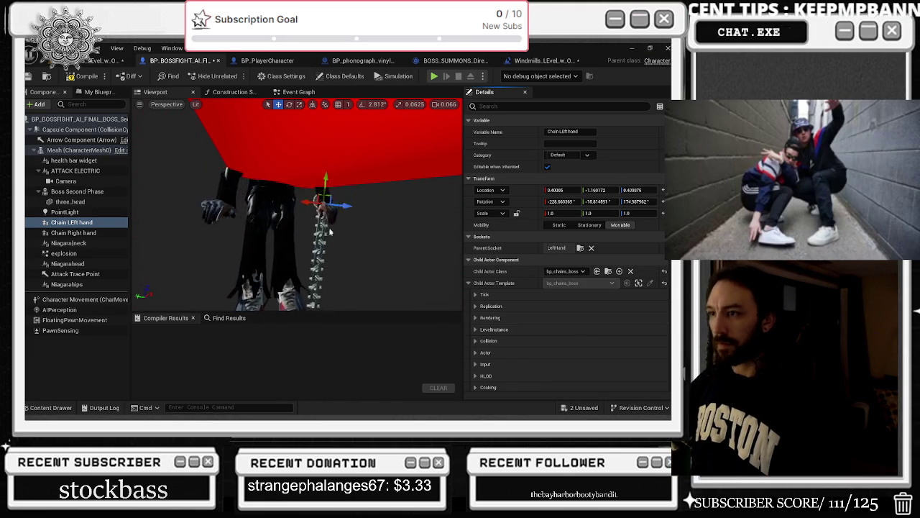
left_click(607, 272)
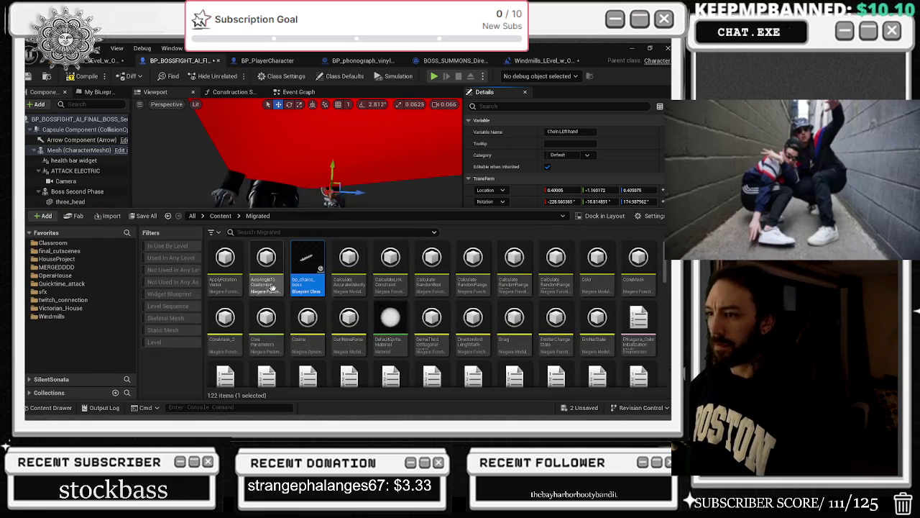
Open bp_chains_boss and inspect PhysicsConstraint1 and chain link 7's physics properties.
double_click(312, 270)
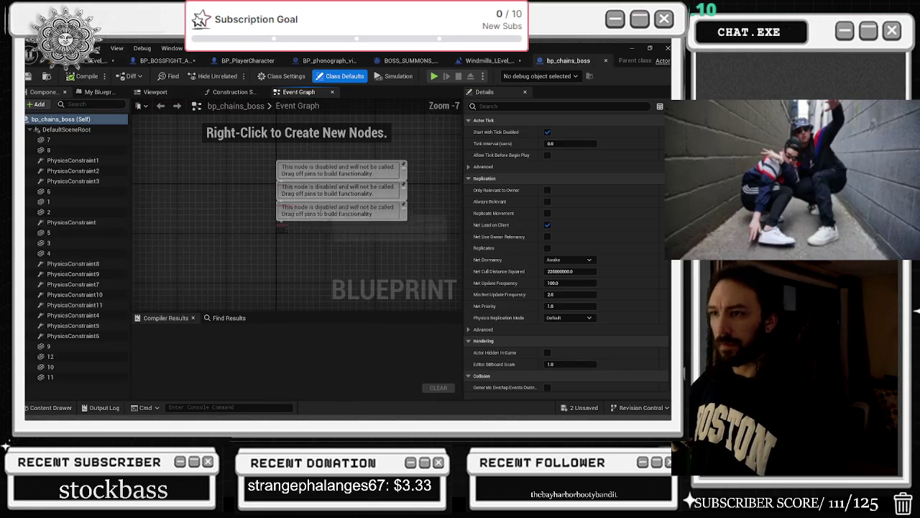
left_click(74, 161)
left_click(74, 164)
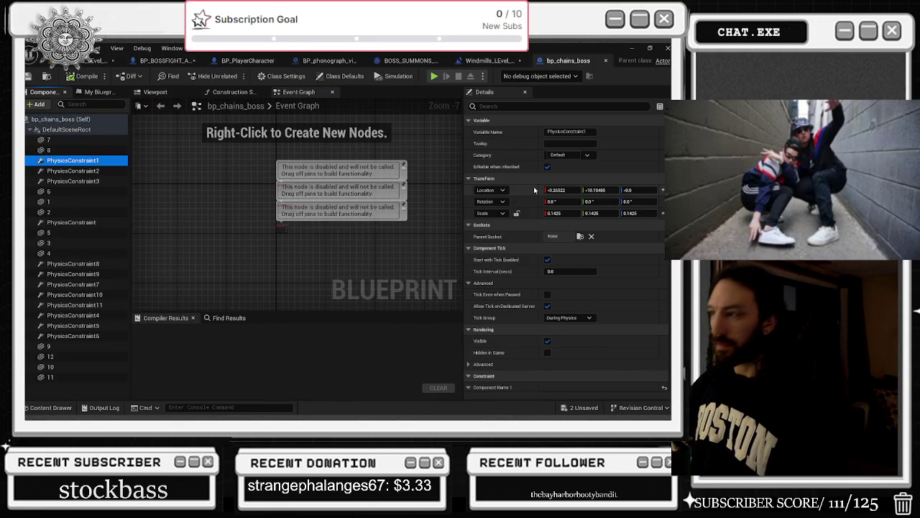
left_click(65, 139)
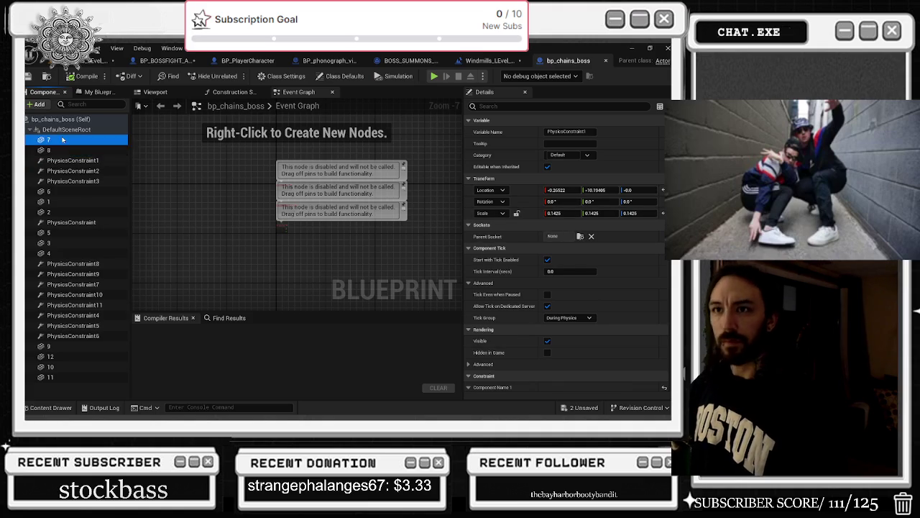
left_click(523, 105)
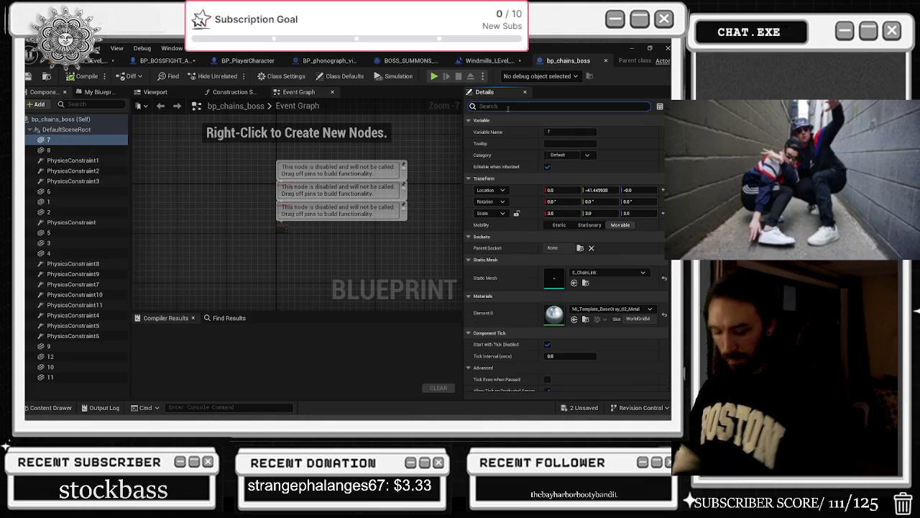
type("phys")
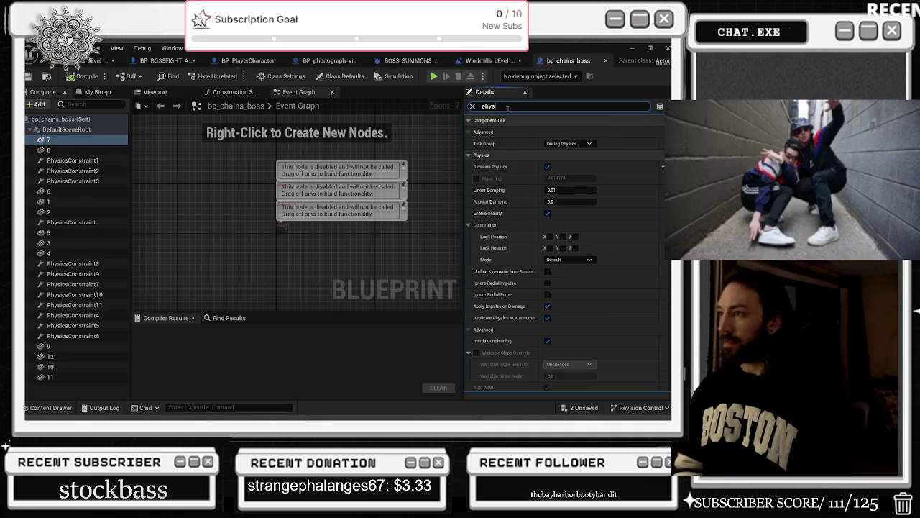
Review the chain's Construction Script, Viewport and Event Graph, then go to BOSS_SUMMONS_DirectorBP.
left_click(235, 92)
left_click(155, 92)
left_click(288, 92)
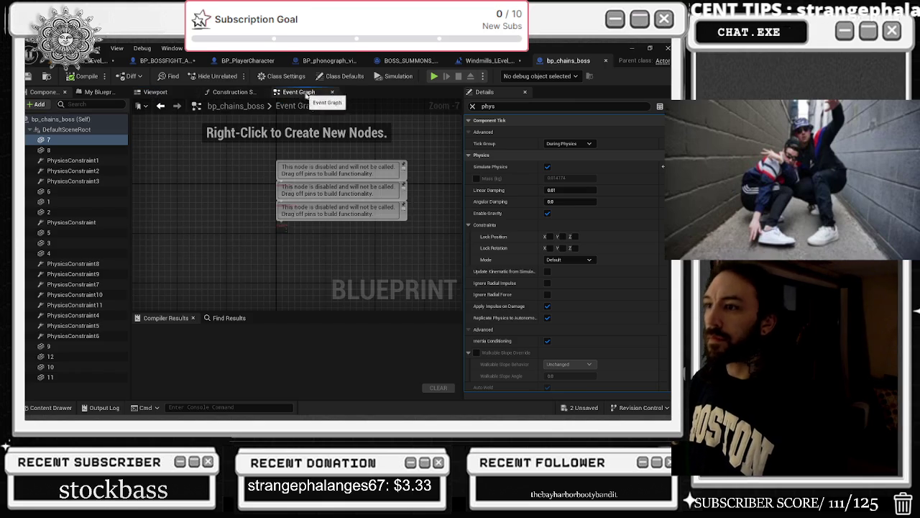
left_click(238, 92)
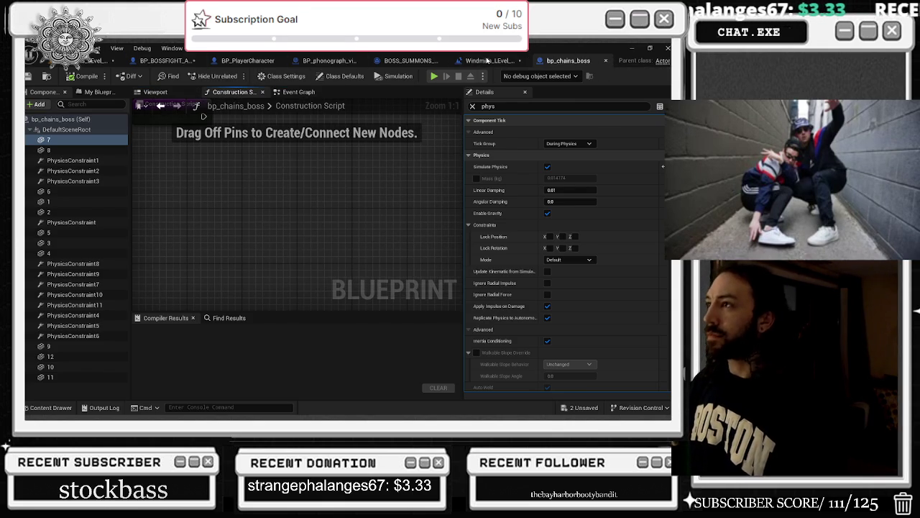
left_click(487, 60)
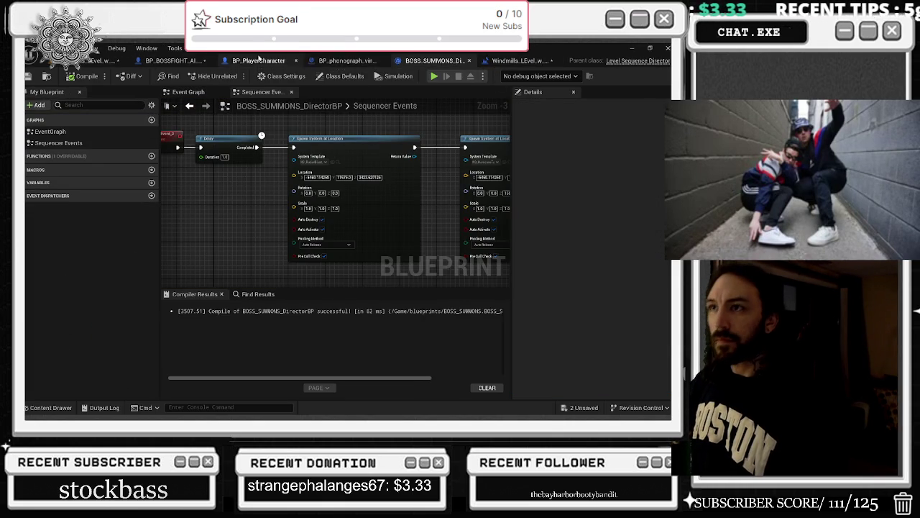
Set Chain Right hand's Child Actor Class to bp_chains_boss and compile the boss blueprint.
left_click(260, 60)
left_click(196, 62)
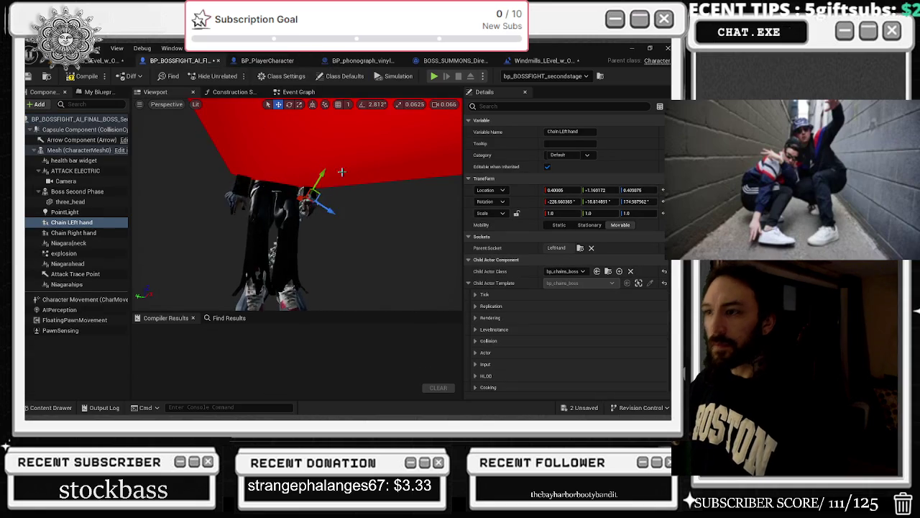
left_click(607, 271)
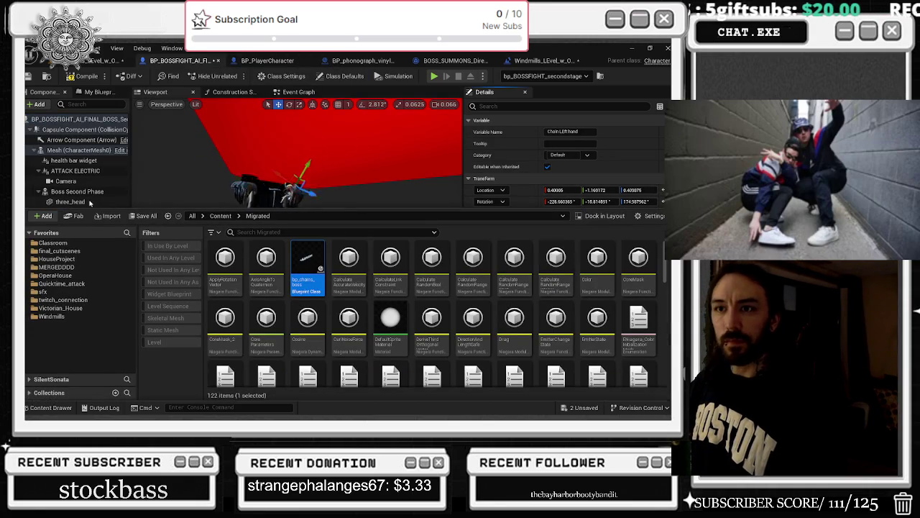
left_click(72, 191)
left_click(72, 232)
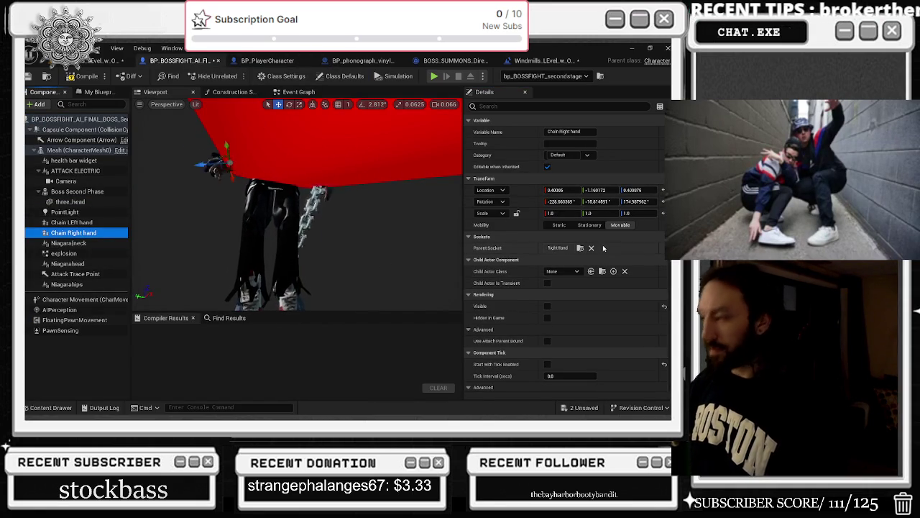
left_click(591, 271)
type("vis")
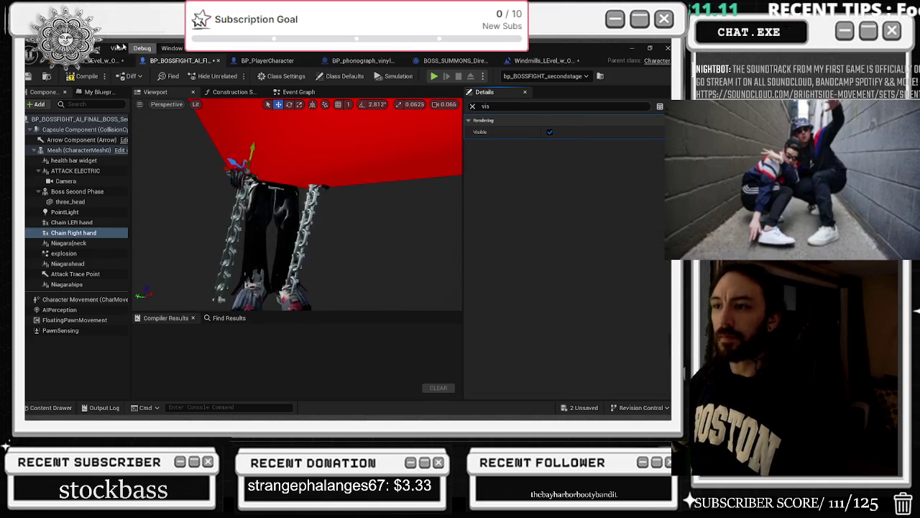
left_click(87, 76)
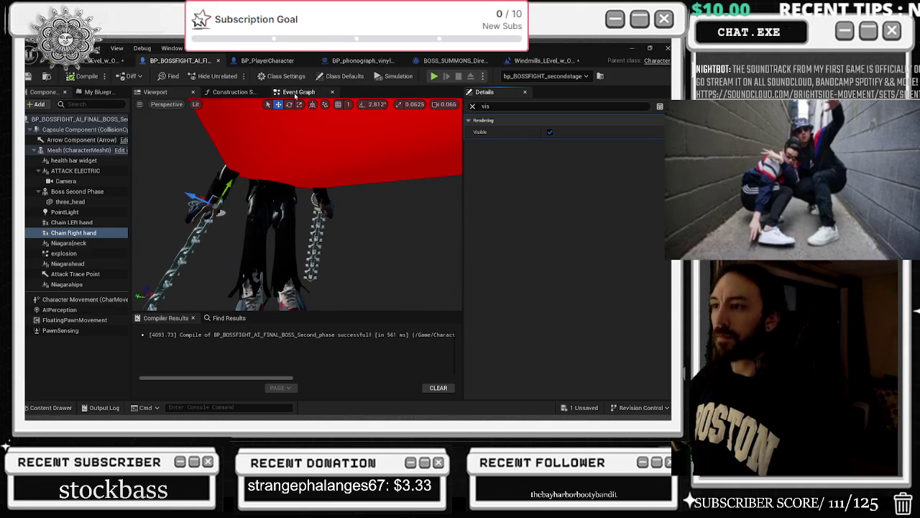
left_click(296, 94)
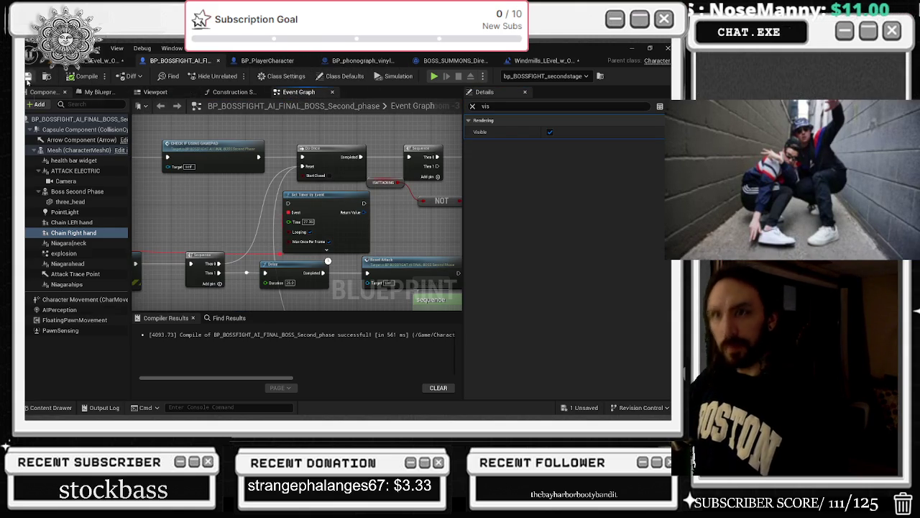
Save the Windmills level with Ctrl+S and return to the boss Event Graph.
left_click(97, 62)
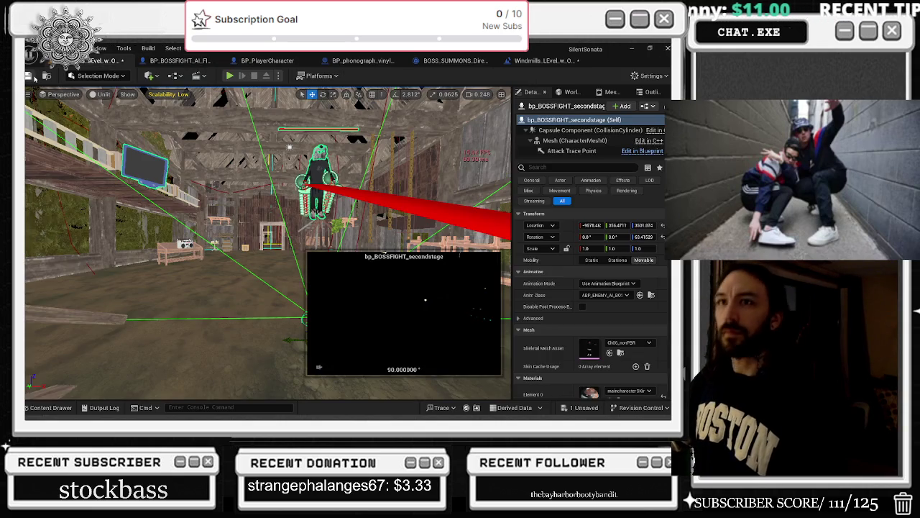
key("ctrl+s")
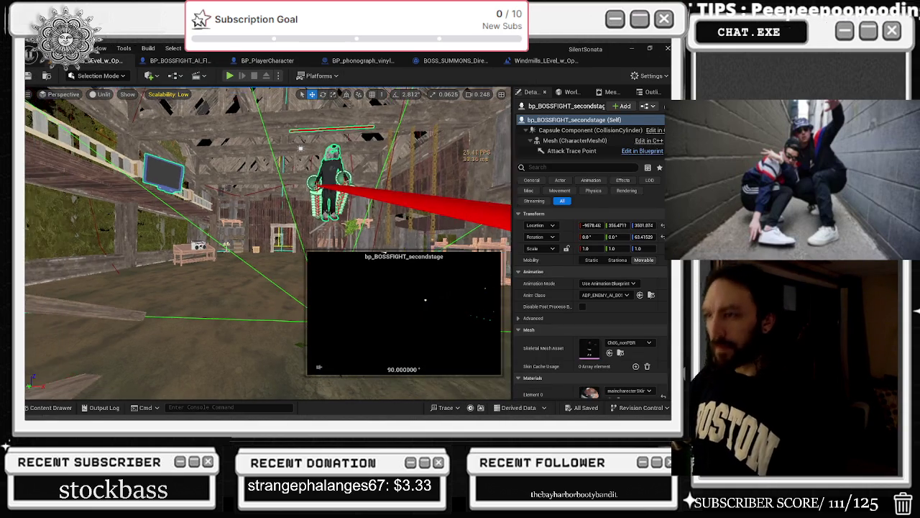
key("ctrl+Tab")
scroll(387, 173, "down", 2)
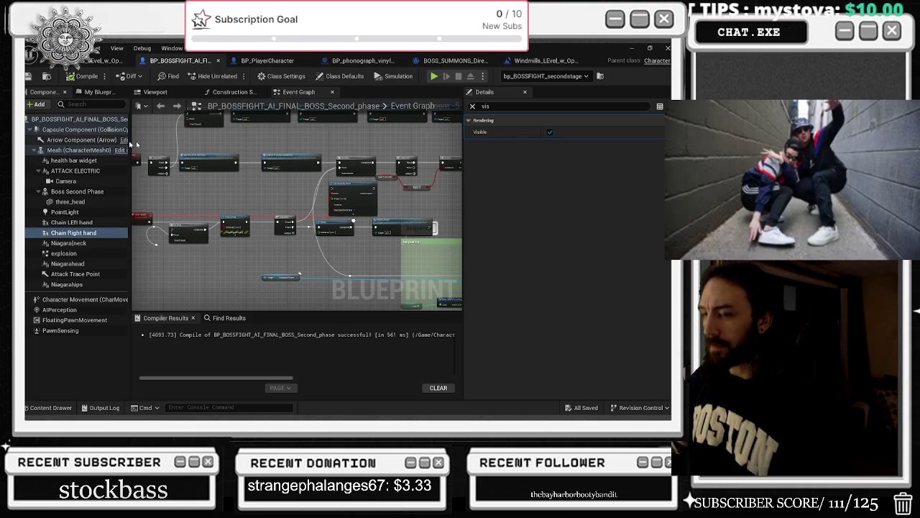
Pan to the Sequence/Delay area and place Set Timer by Event directly below Delay.
left_click_drag(207, 197, 293, 228)
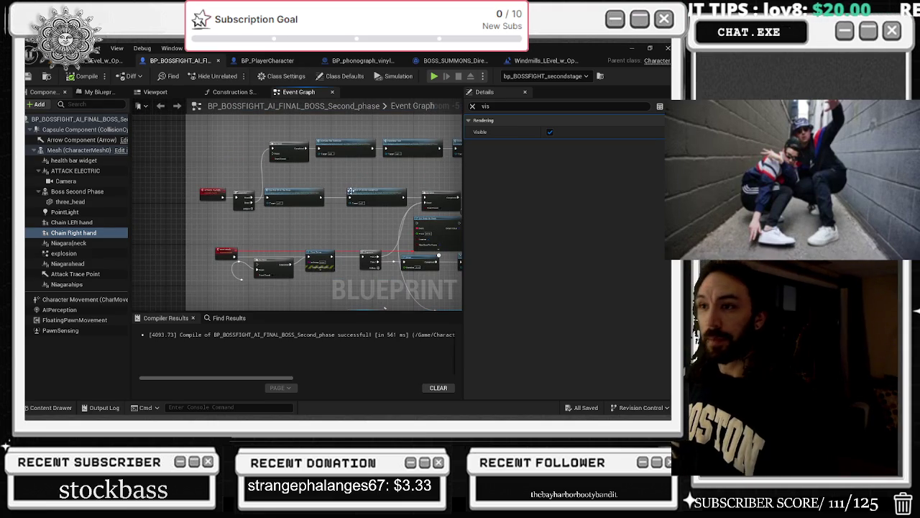
scroll(351, 192, "up", 1)
mouse_move(346, 222)
left_mouse_down()
mouse_move(230, 177)
mouse_move(201, 176)
mouse_move(332, 181)
mouse_move(306, 182)
left_mouse_up()
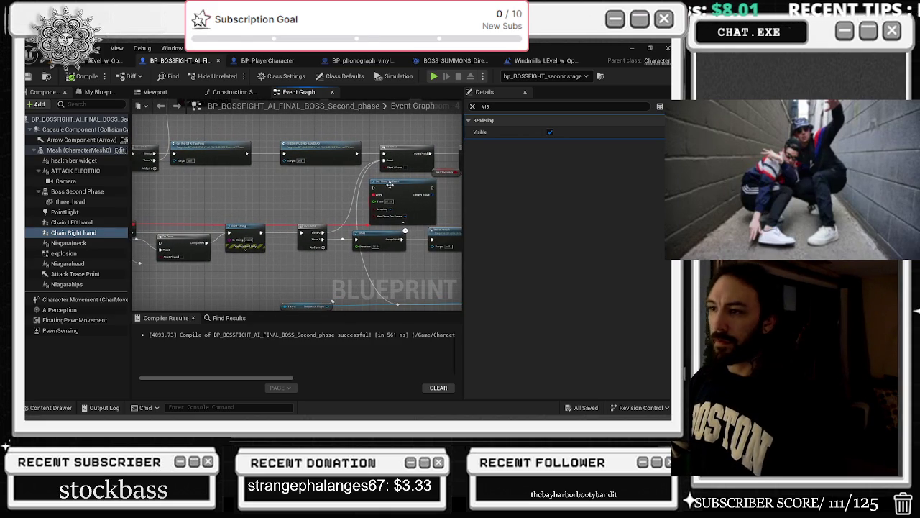
mouse_move(361, 212)
left_mouse_down()
mouse_move(384, 215)
mouse_move(349, 204)
left_mouse_up()
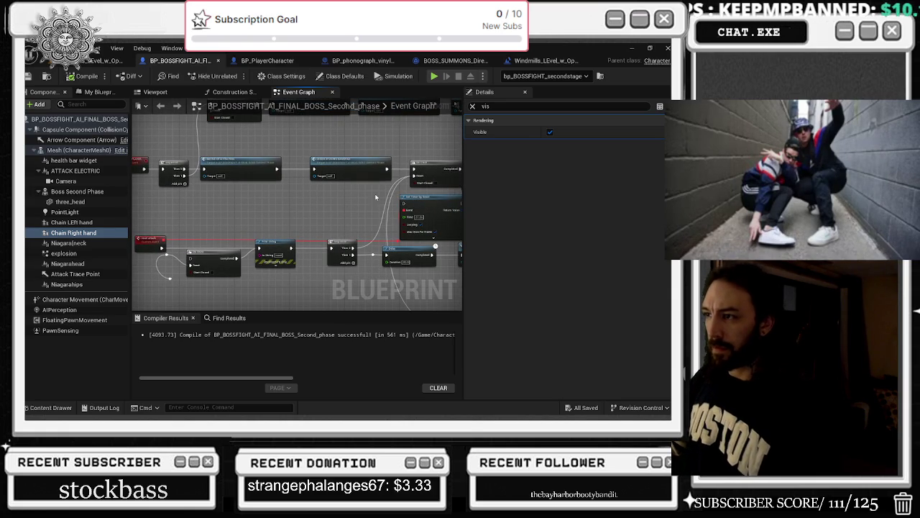
mouse_move(435, 246)
left_mouse_down()
mouse_move(371, 264)
mouse_move(356, 247)
mouse_move(448, 233)
mouse_move(274, 199)
mouse_move(316, 181)
mouse_move(363, 197)
left_mouse_up()
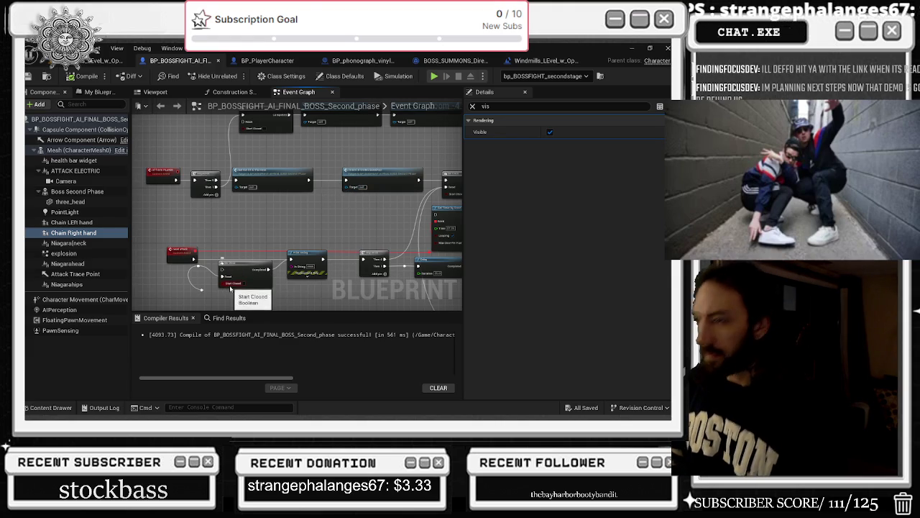
left_click_drag(293, 246, 232, 224)
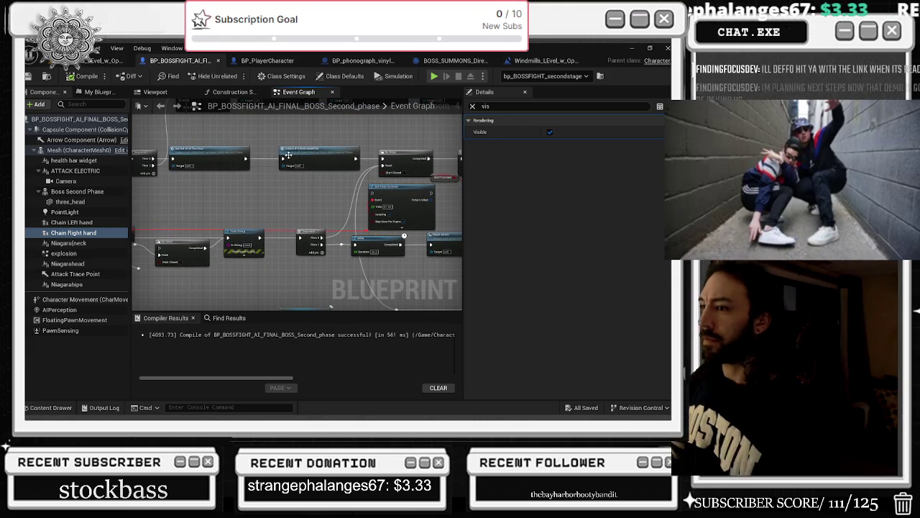
mouse_move(379, 206)
left_mouse_down()
mouse_move(342, 135)
mouse_move(356, 201)
mouse_move(327, 207)
mouse_move(370, 200)
left_mouse_up()
mouse_move(301, 175)
left_mouse_down()
mouse_move(286, 214)
mouse_move(274, 204)
left_mouse_up()
Wire the Sequence node's Then 2 output into the Set Timer by Event node.
left_click(243, 167)
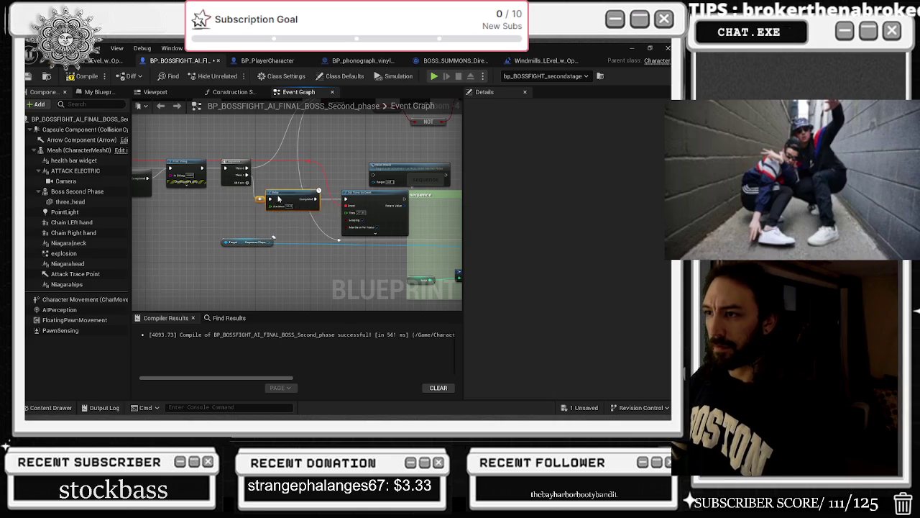
mouse_move(338, 189)
left_mouse_down()
mouse_move(396, 190)
mouse_move(342, 182)
left_mouse_up()
left_click(262, 192)
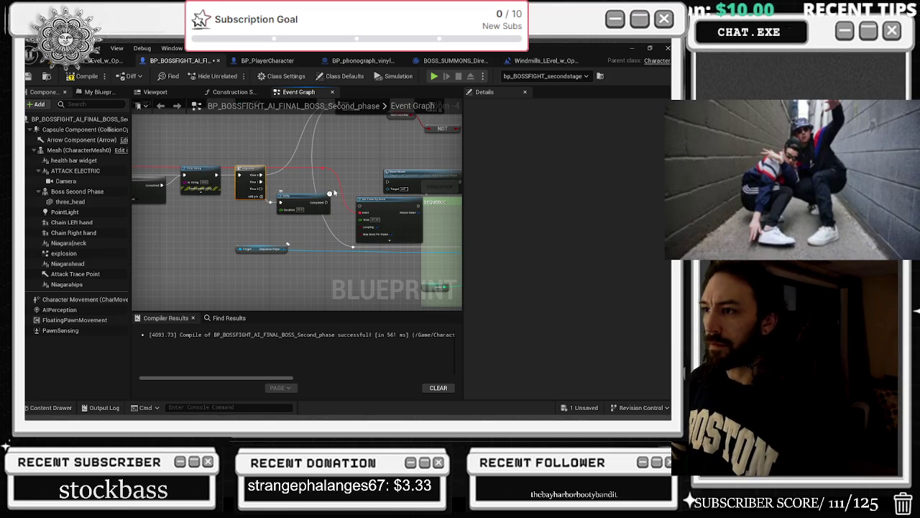
mouse_move(259, 191)
left_mouse_down()
mouse_move(365, 215)
mouse_move(351, 189)
mouse_move(287, 169)
left_mouse_up()
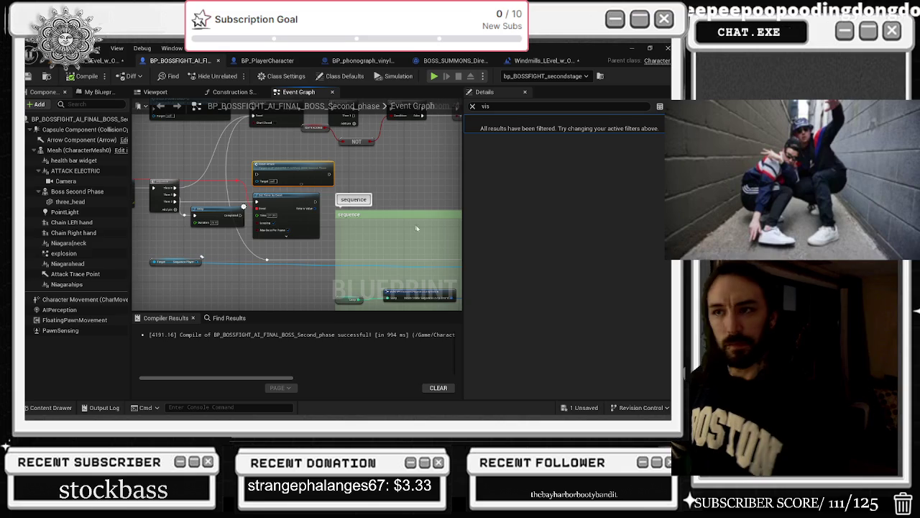
Save the Windmills level, then play-test the boss fight in the editor and stop with Esc.
left_click(565, 409)
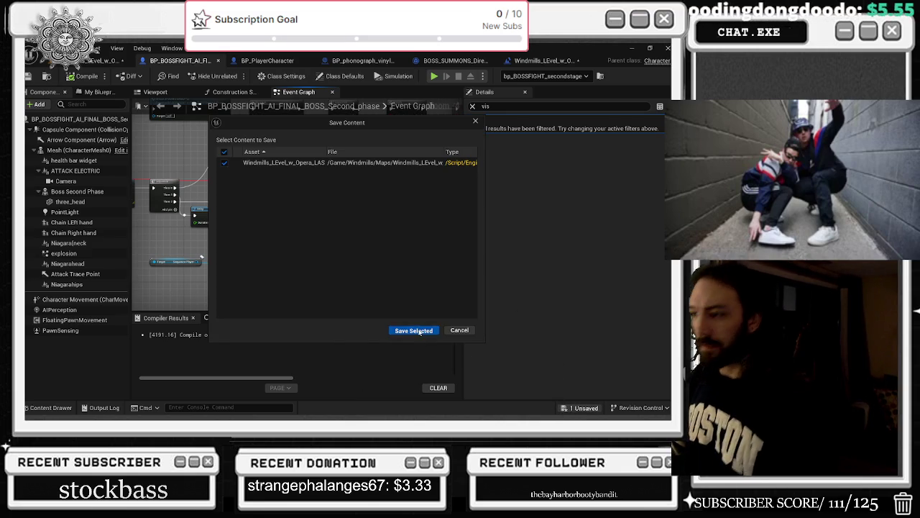
left_click(421, 331)
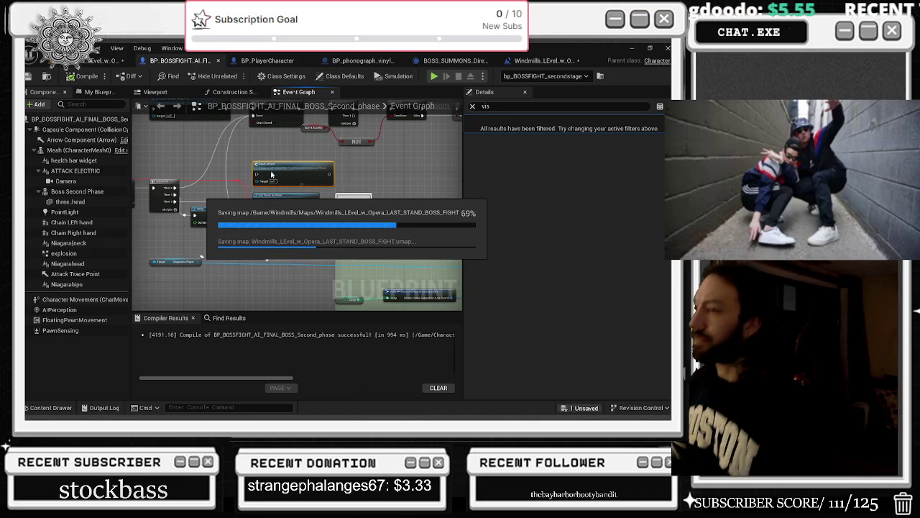
left_click(80, 65)
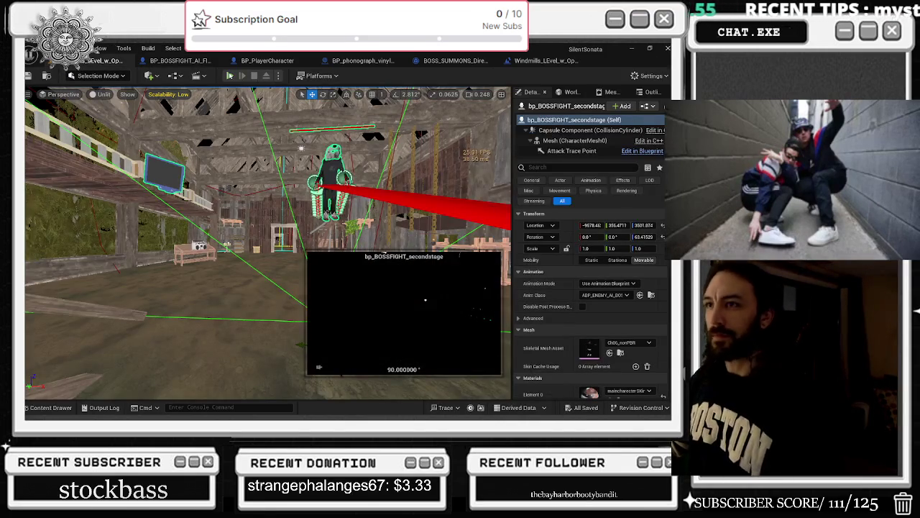
left_click(229, 76)
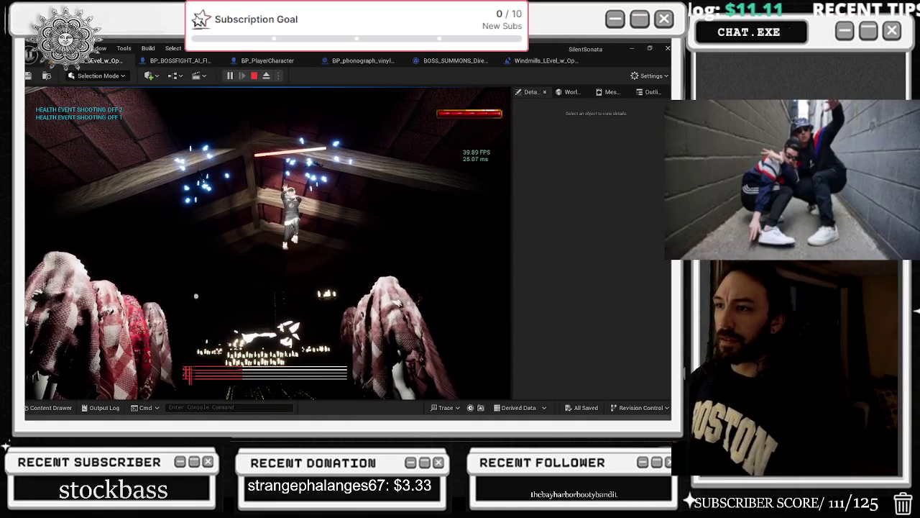
key("Escape")
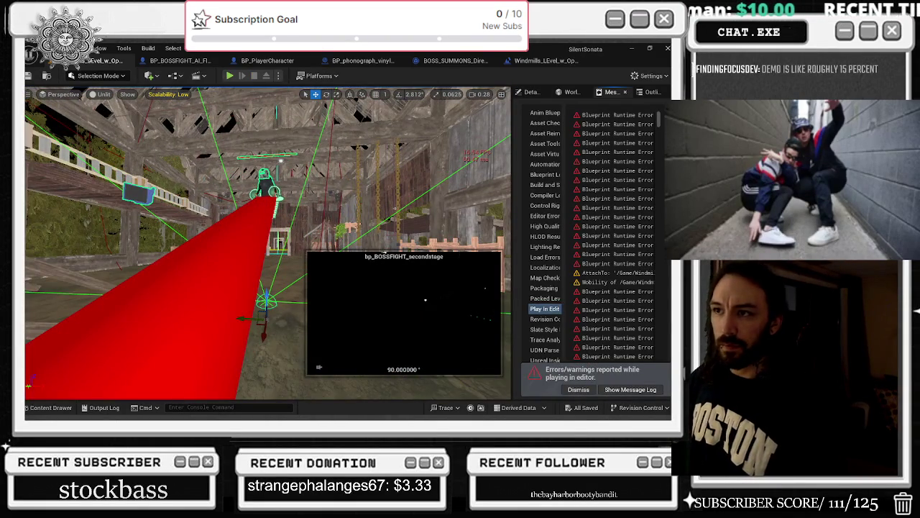
Find references to Chain LEft hand by name and jump to its Event Graph getter node.
key("ctrl+e")
right_click(85, 221)
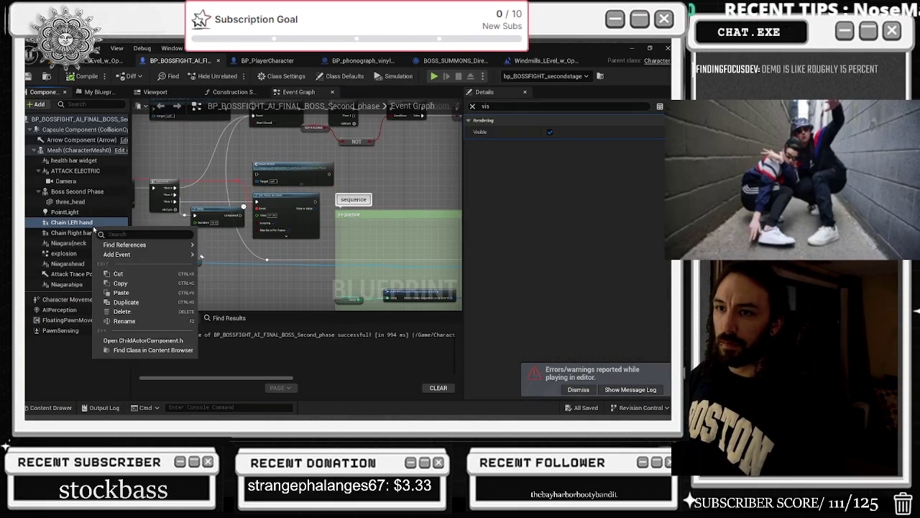
mouse_move(122, 241)
left_click(225, 255)
double_click(243, 355)
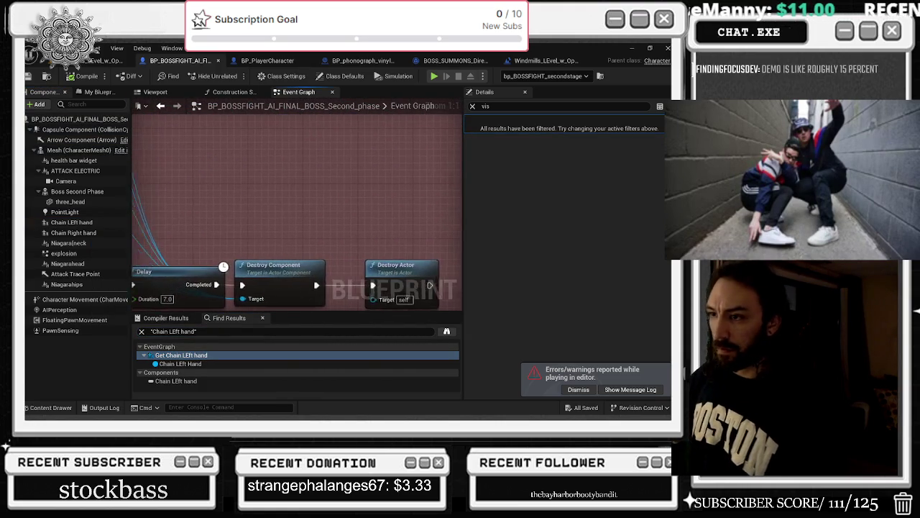
scroll(347, 157, "down", 2)
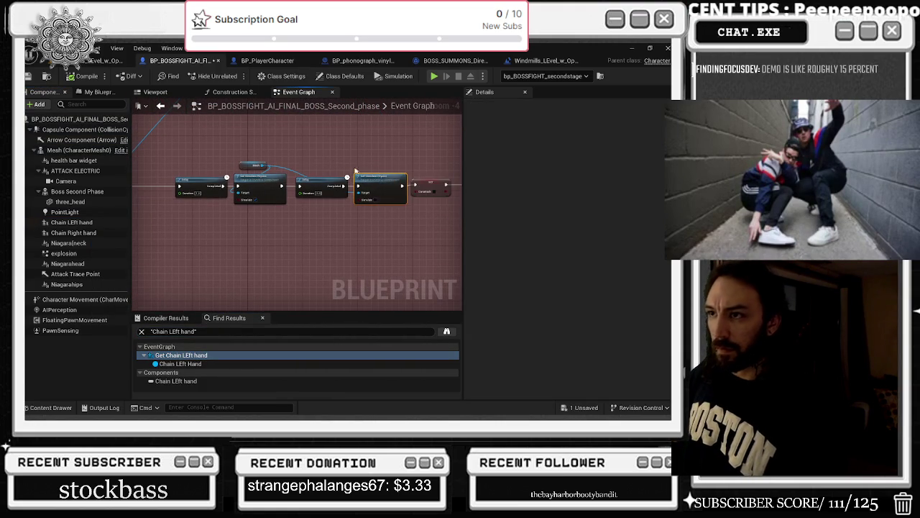
mouse_move(291, 154)
left_mouse_down()
mouse_move(317, 190)
mouse_move(271, 274)
left_mouse_up()
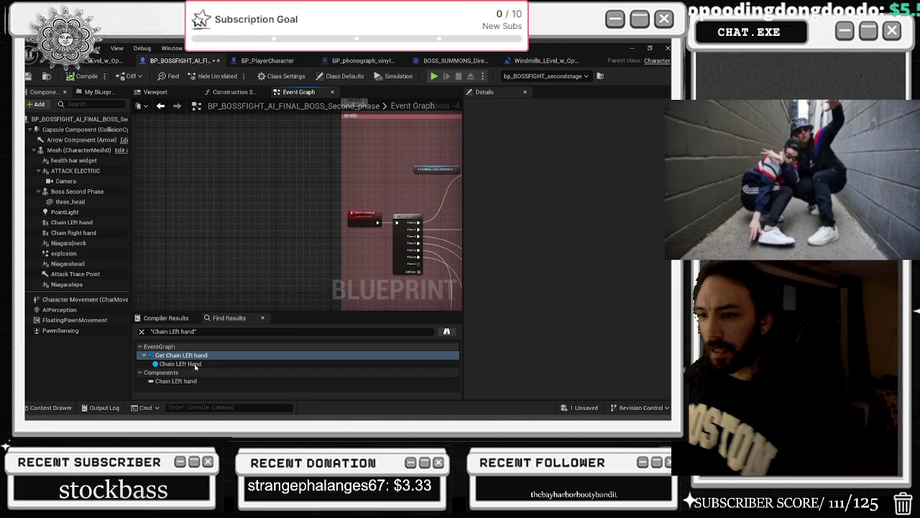
scroll(259, 212, "down", 5)
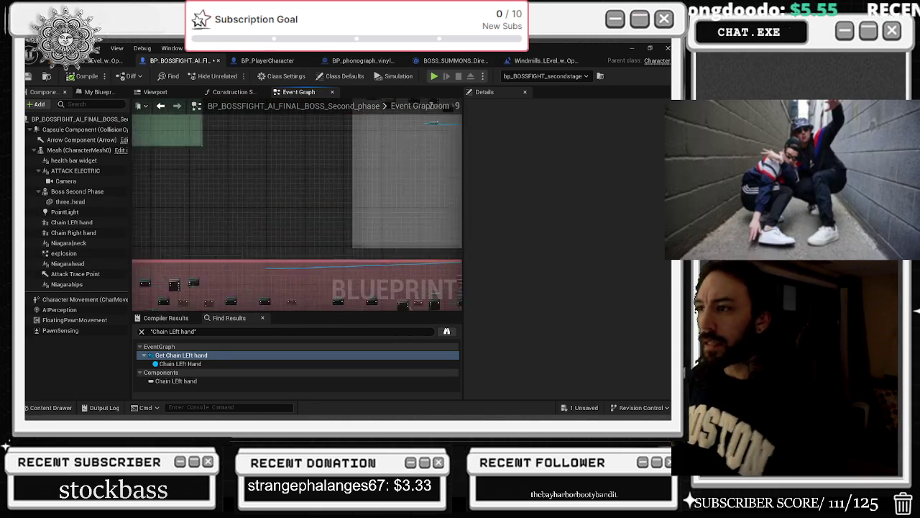
Set both Chain LEft hand and Chain Right hand components to Stationary.
left_click(79, 222)
left_click(474, 106)
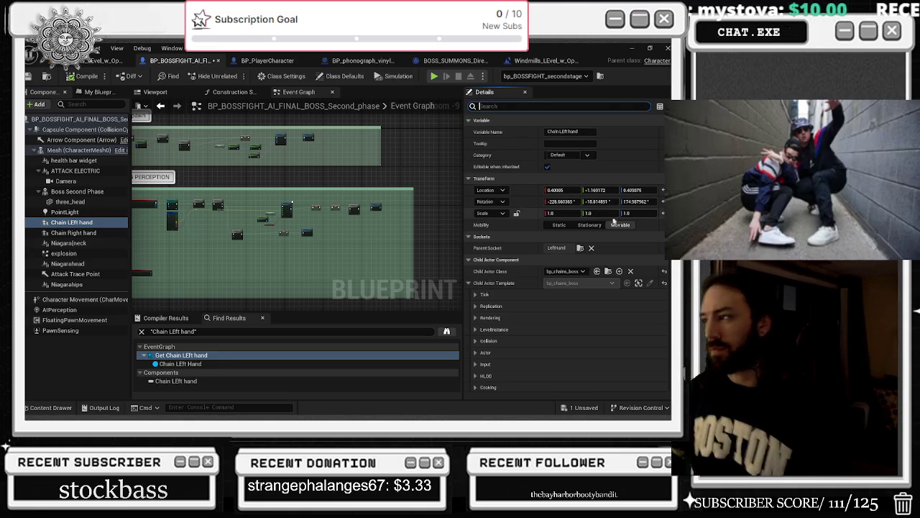
left_click(588, 226)
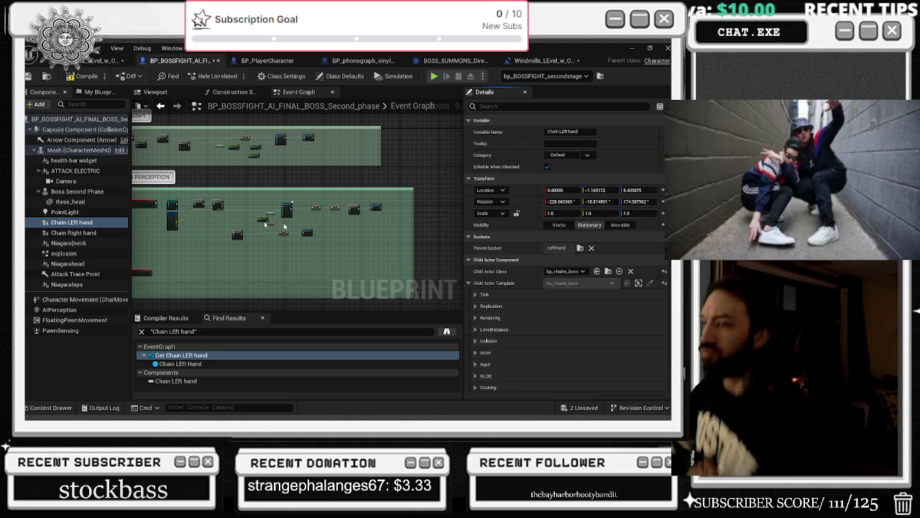
left_click(104, 233)
left_click(577, 225)
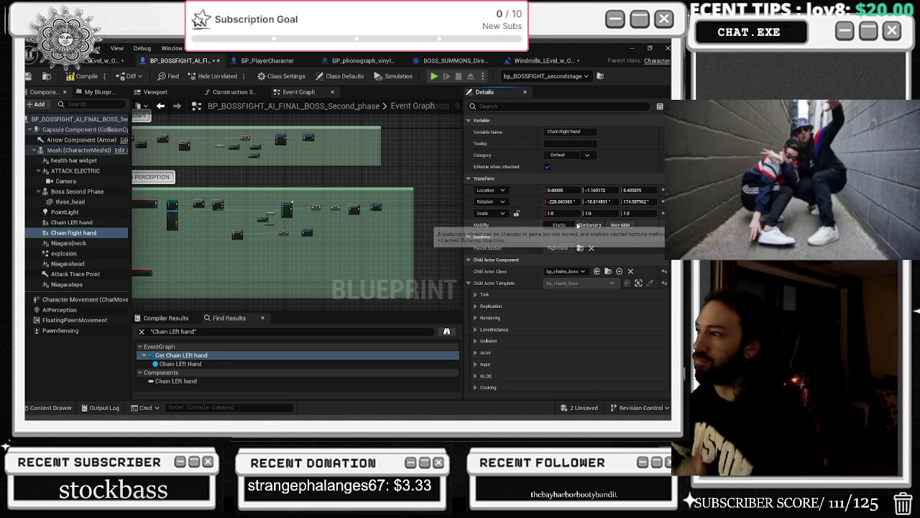
Review the explosion, Niagarahead, Niagarahips and health bar component settings.
left_click(73, 255)
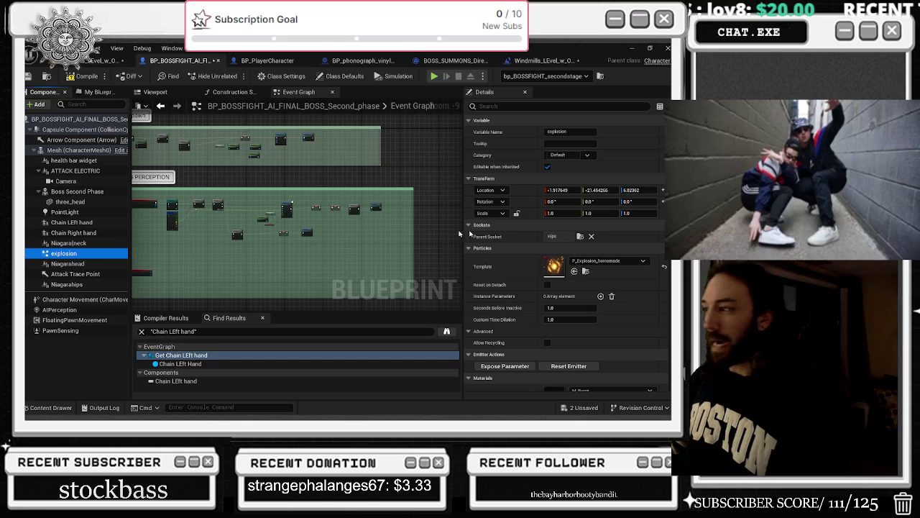
left_click(67, 263)
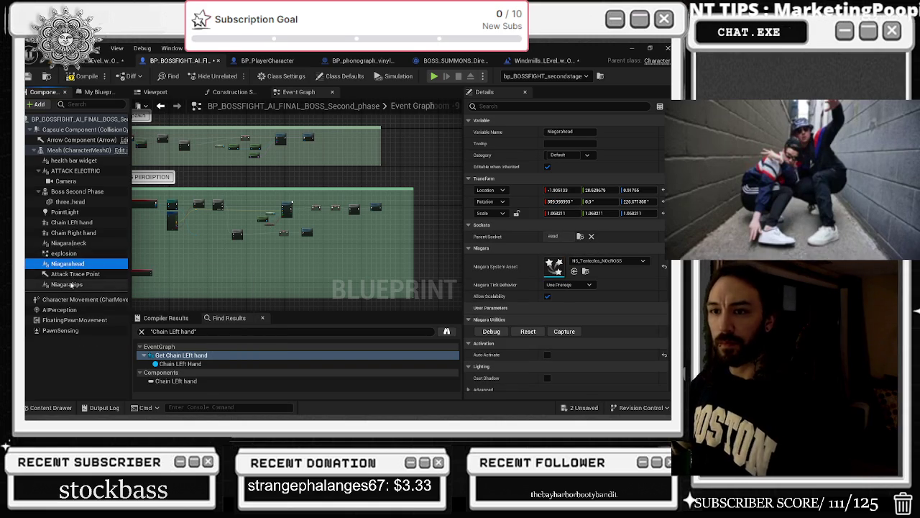
left_click(67, 284)
left_click(72, 161)
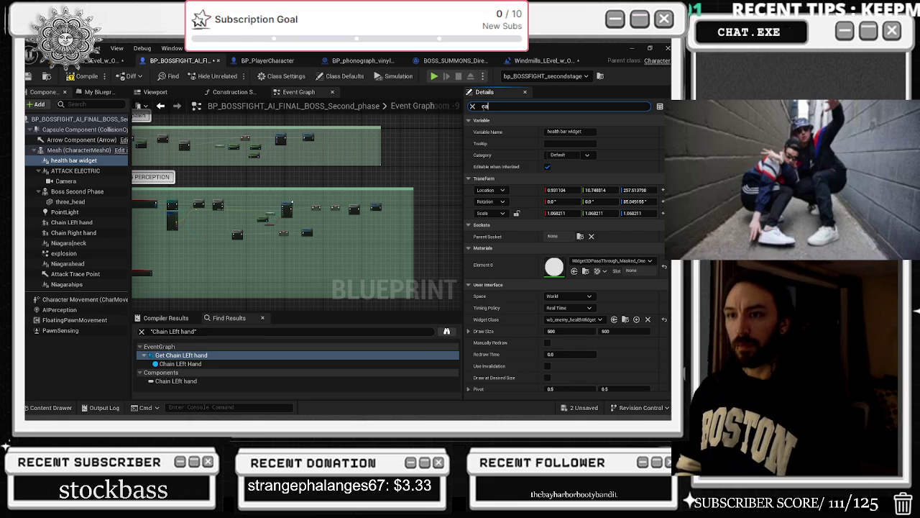
Filter Details with 'stsh' and turn off Cast Static Shadows on the PointLight.
type("st")
type("shadow")
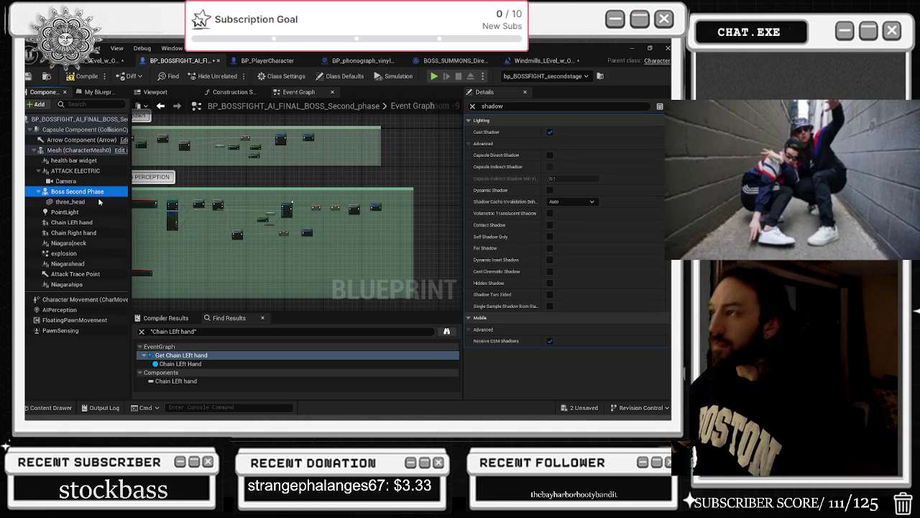
left_click(70, 202)
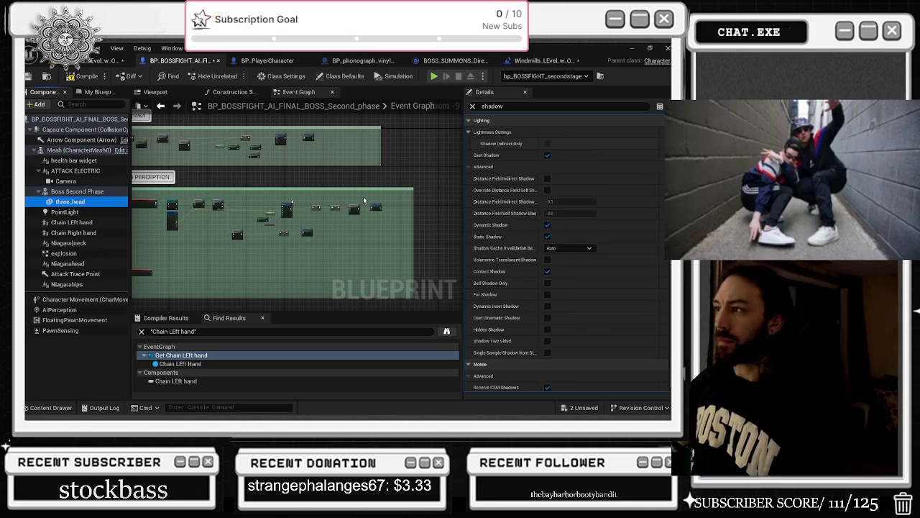
left_click(77, 192)
left_click(64, 211)
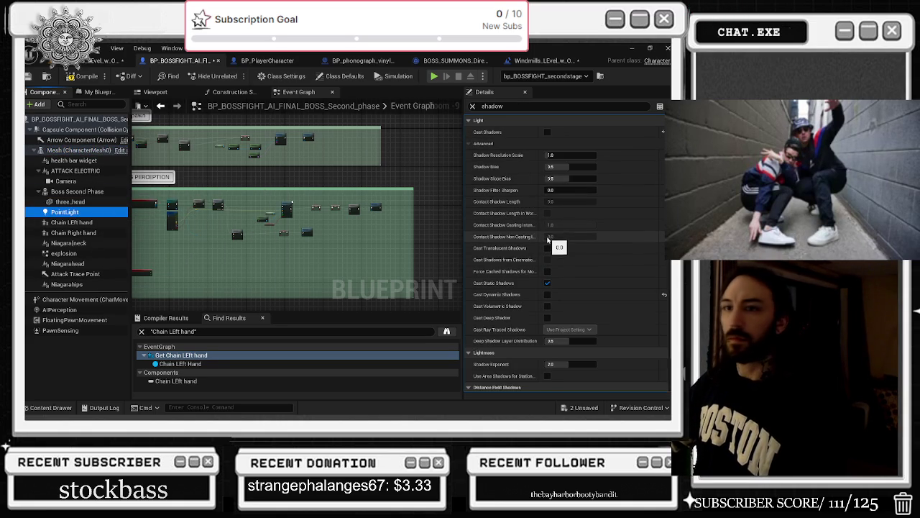
left_click(547, 283)
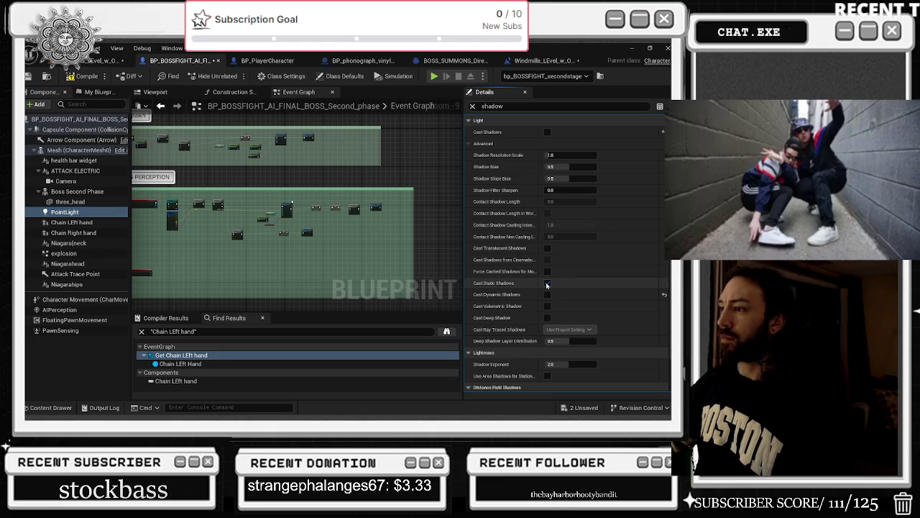
Reselect the Chain Right hand component and clear the shadow search filter.
left_click(95, 224)
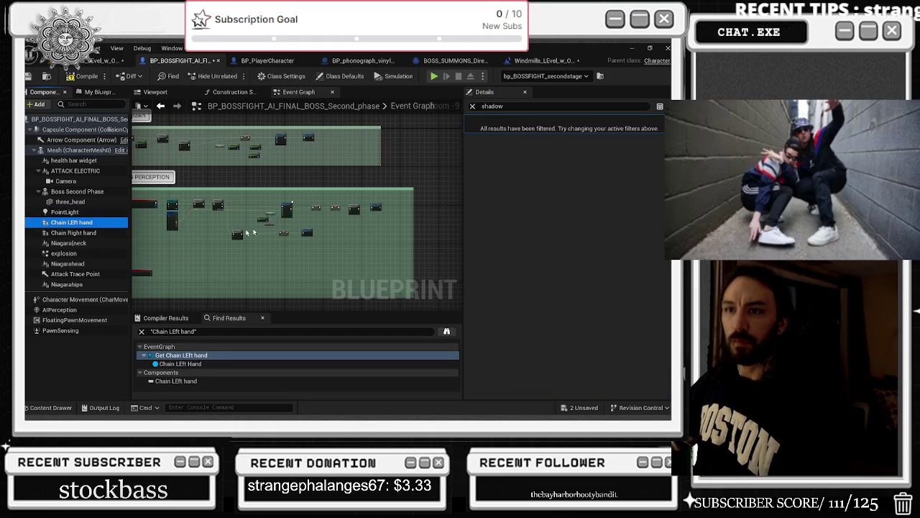
left_click(79, 233)
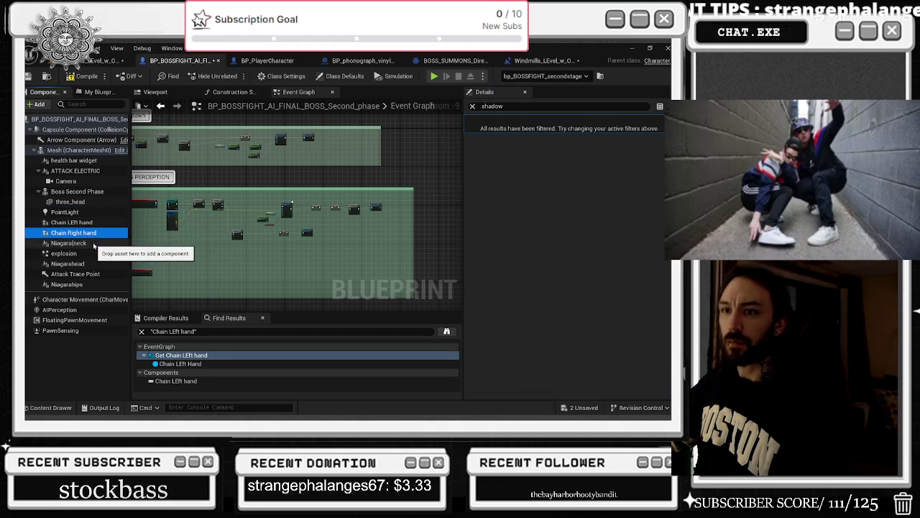
left_click(92, 243)
left_click(86, 233)
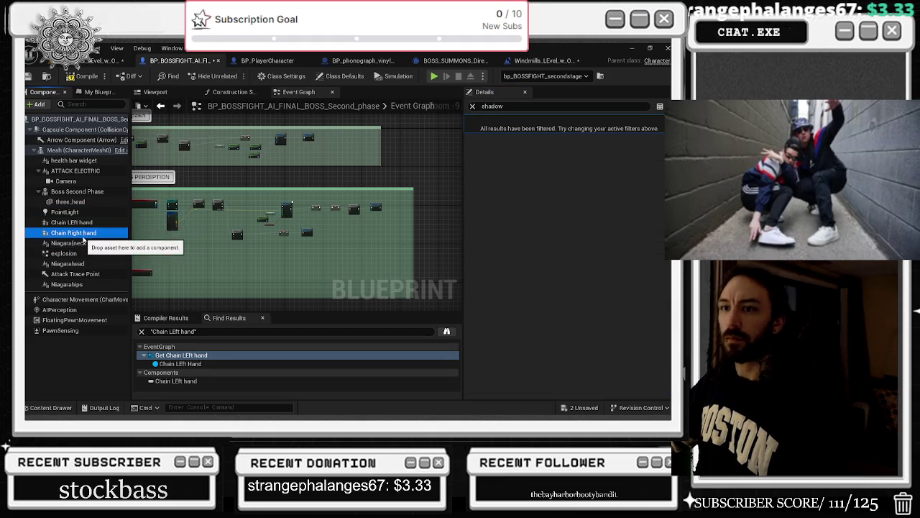
left_click(474, 106)
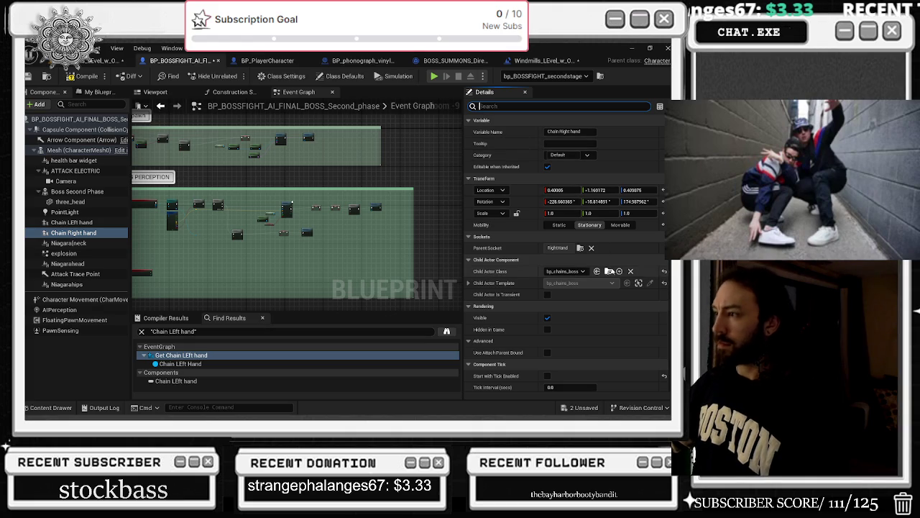
key("ctrl+space")
Open bp_chains_boss and select chain link meshes 7, 8, 6, 1, 2, 5 and 3.
double_click(308, 269)
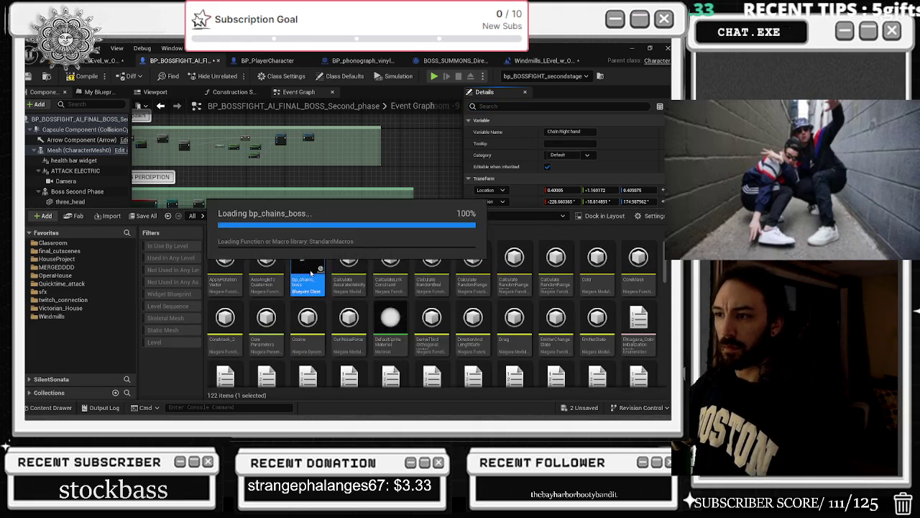
left_click(45, 139)
left_click(46, 150, "shift")
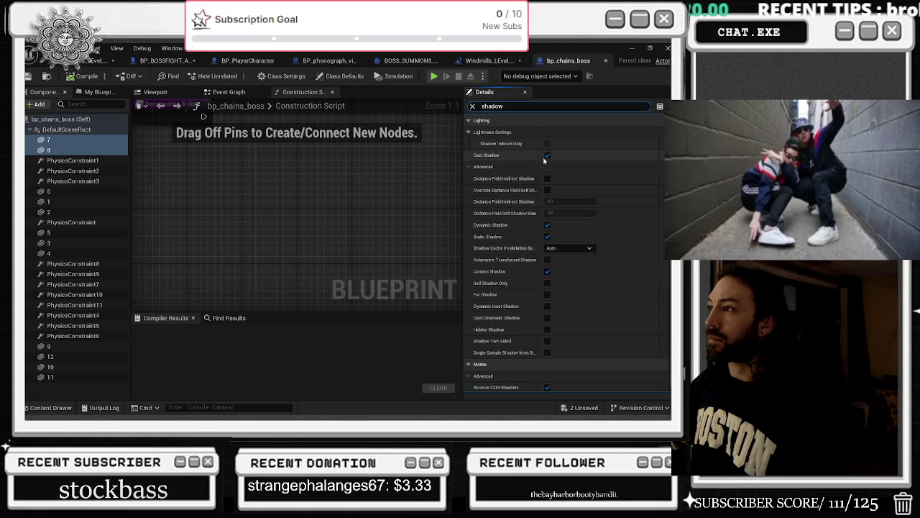
left_click(64, 192, "ctrl")
left_click(64, 201, "ctrl")
left_click(63, 212, "ctrl")
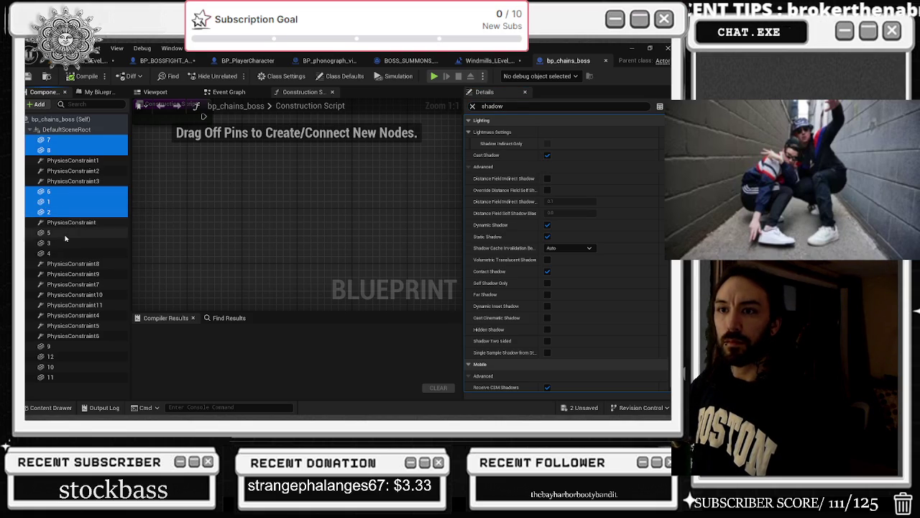
left_click(64, 232, "ctrl")
left_click(63, 243, "ctrl")
Add links 4, 9, 10 and 11 to the selection and uncheck Cast Shadow on all.
left_click(64, 253, "ctrl")
left_click(57, 356, "ctrl")
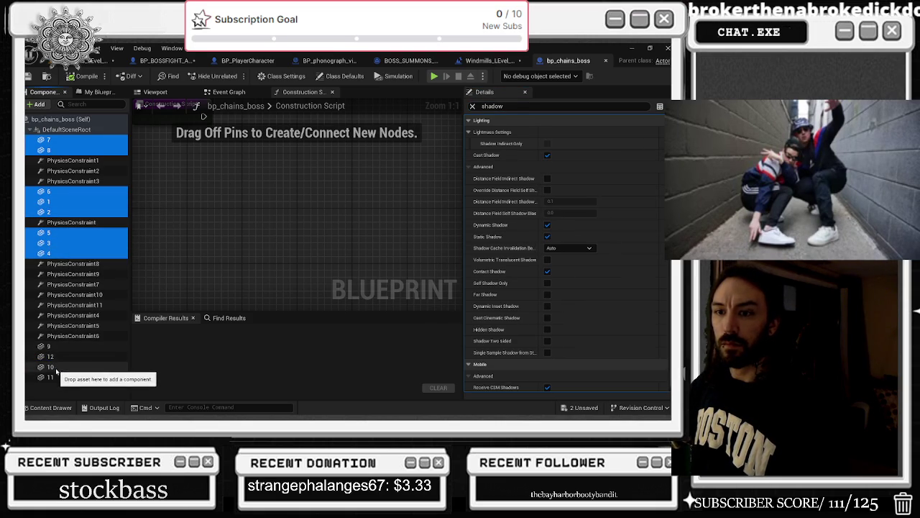
left_click(50, 367, "ctrl")
left_click(51, 377, "ctrl")
left_click(49, 346, "ctrl")
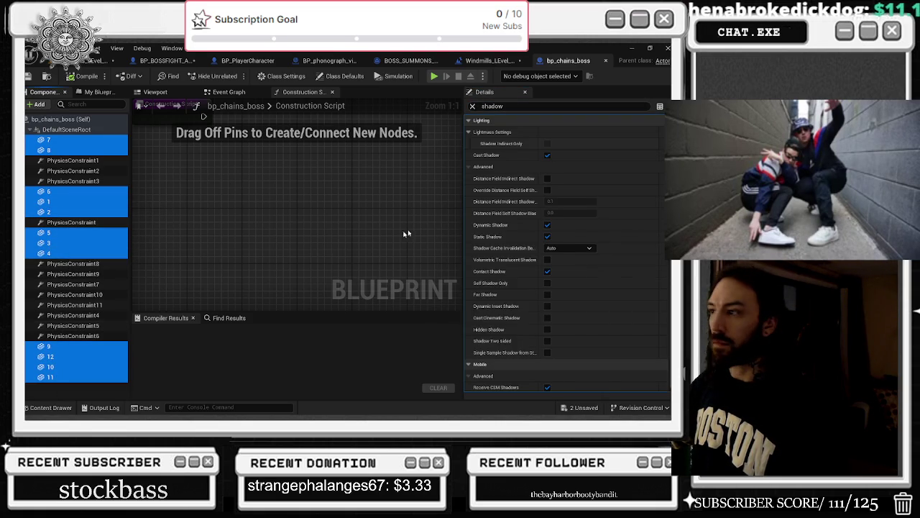
left_click(547, 155)
Compile bp_chains_boss after checking its Event Graph and viewport, then clear the selection.
left_click(229, 92)
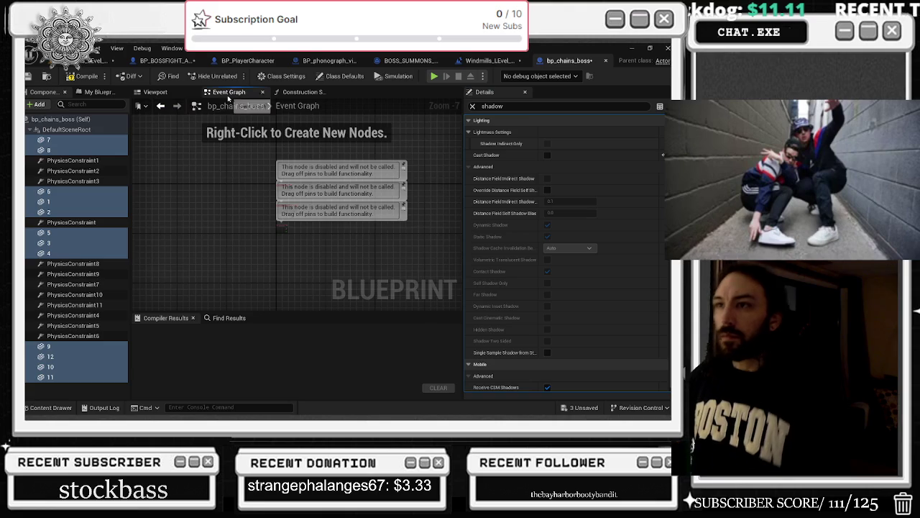
left_click(155, 92)
left_click(303, 94)
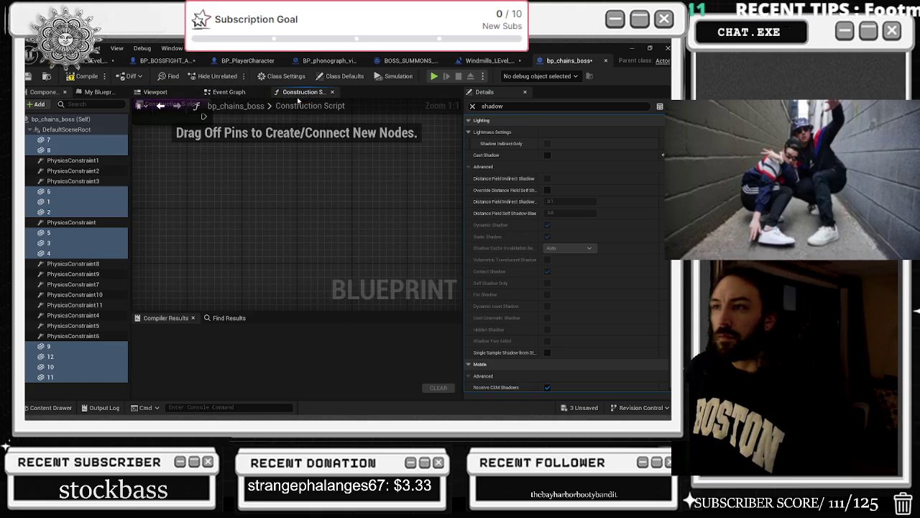
left_click(82, 76)
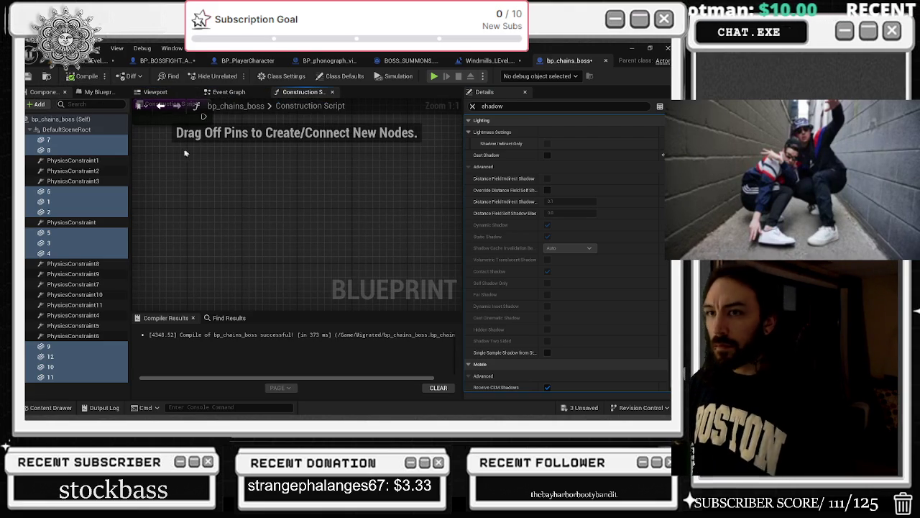
left_click(97, 130)
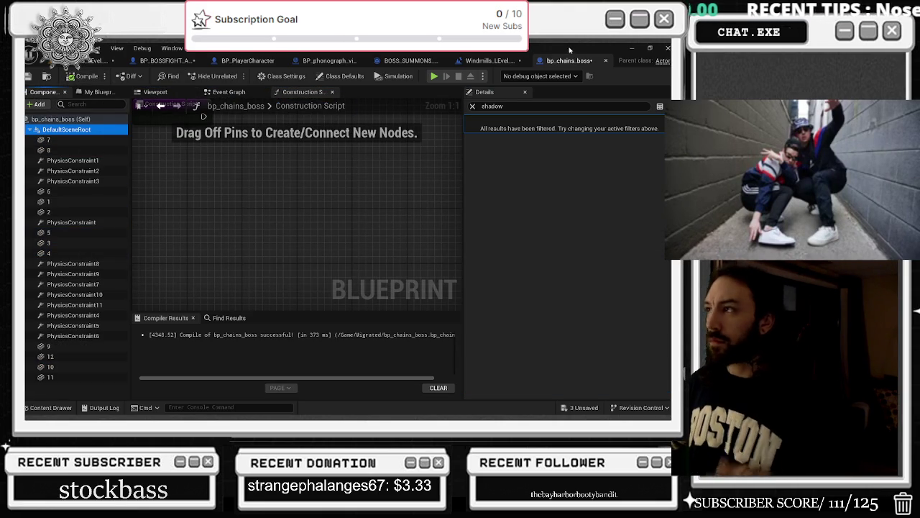
Close bp_chains_boss, save, and nudge the second Spawn System at Location node in BOSS_SUMMONS.
left_click(605, 61)
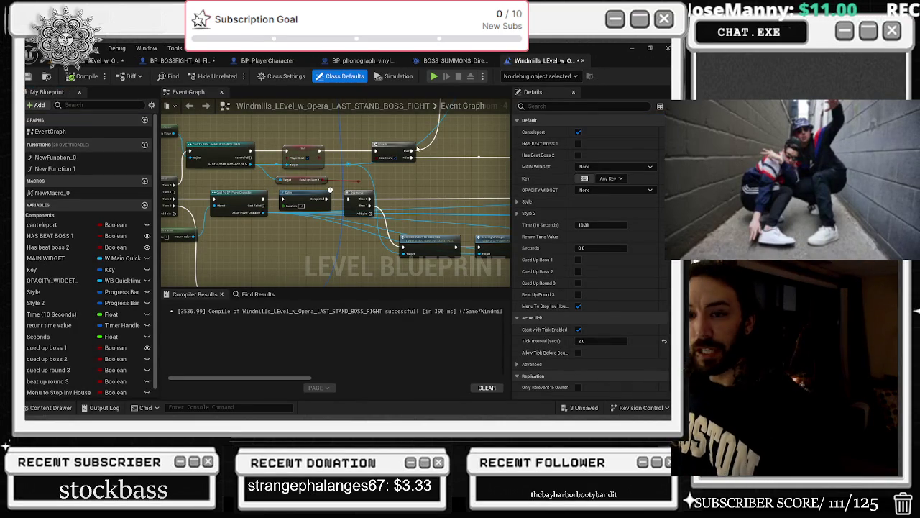
key("ctrl+s")
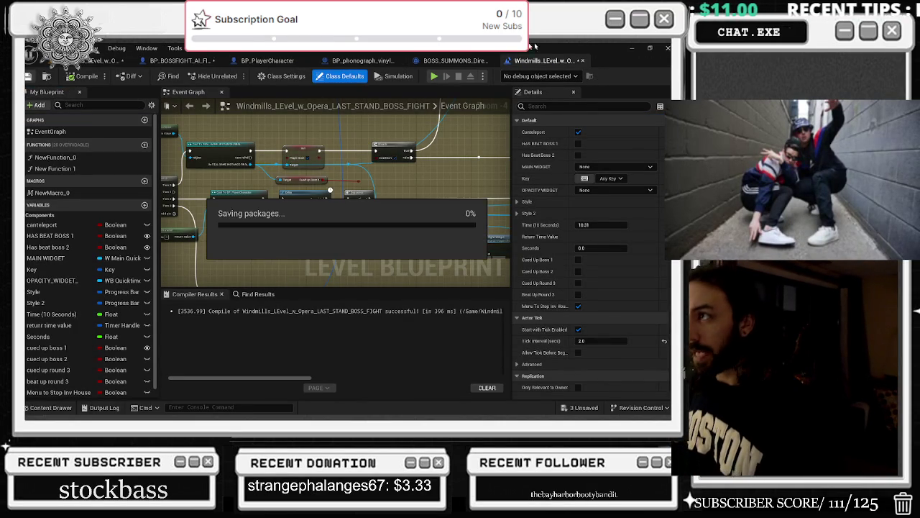
left_click(467, 62)
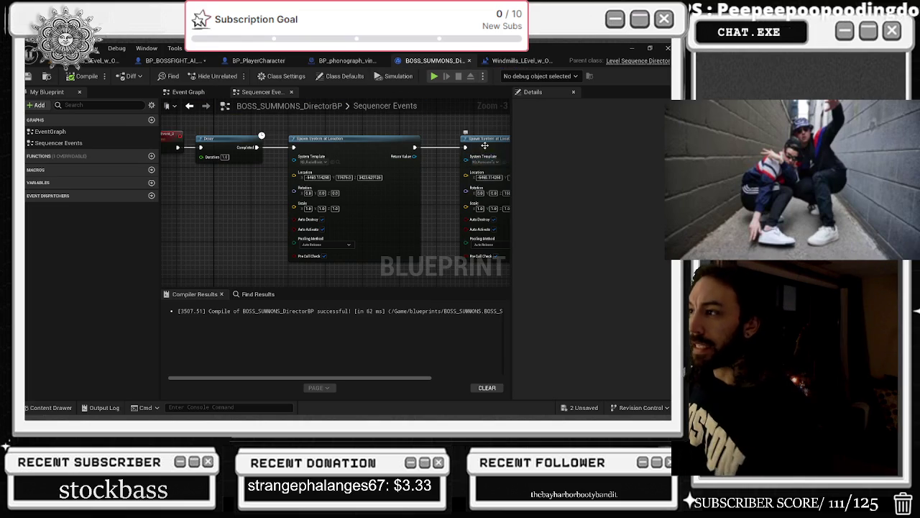
left_click_drag(465, 154, 450, 154)
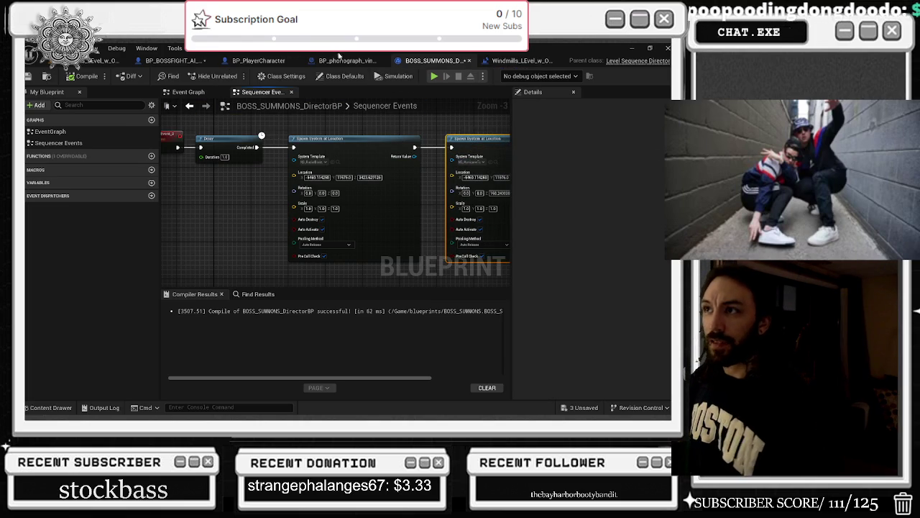
Recompile BP_PlayerCharacter and return to the boss second-phase blueprint.
left_click(338, 61)
left_click(268, 60)
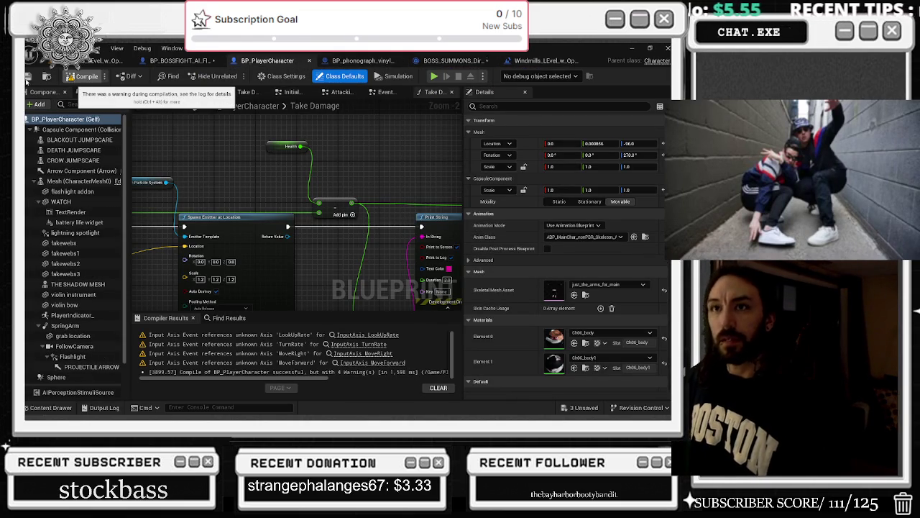
left_click(85, 77)
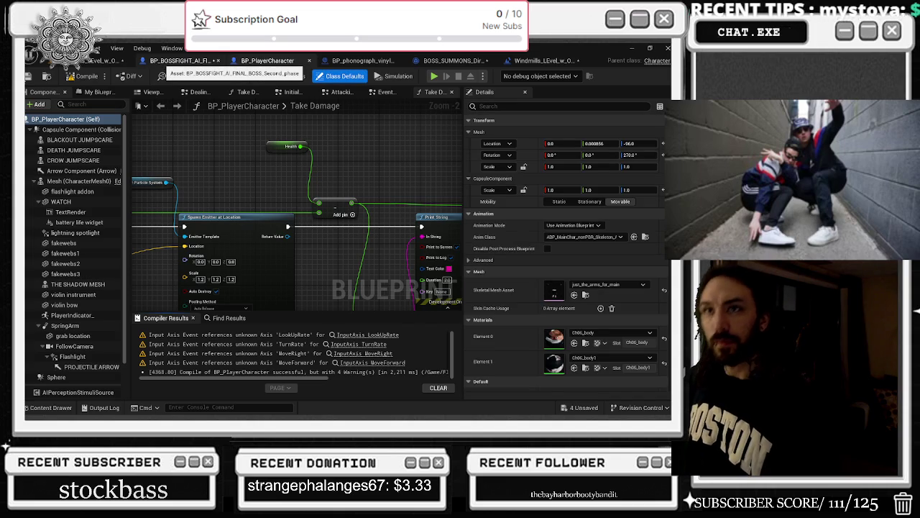
left_click(176, 60)
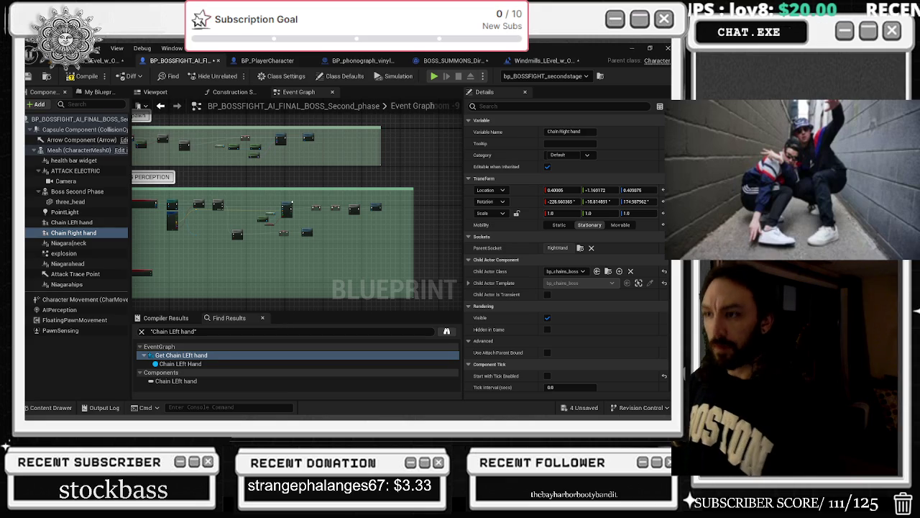
Enable Use Parent Bounds on the Chain LEft hand child actor.
left_click_drag(304, 194, 349, 187)
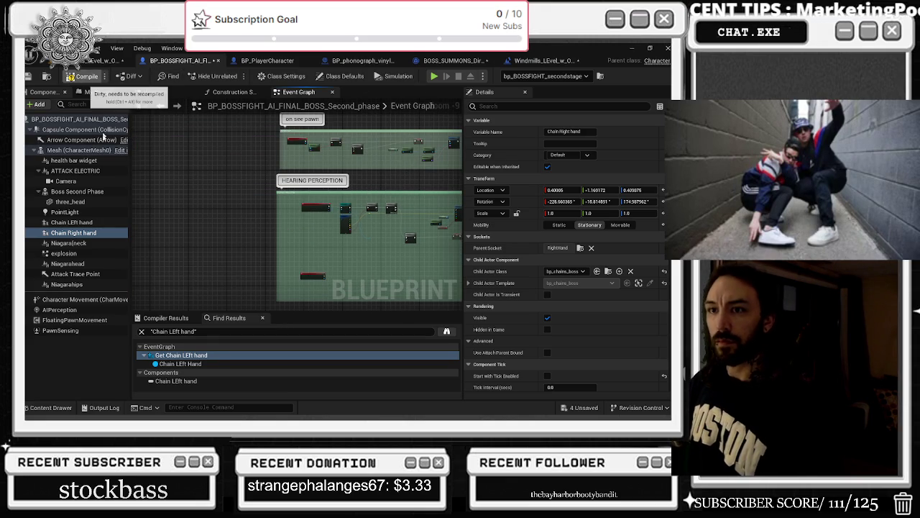
left_click(78, 222)
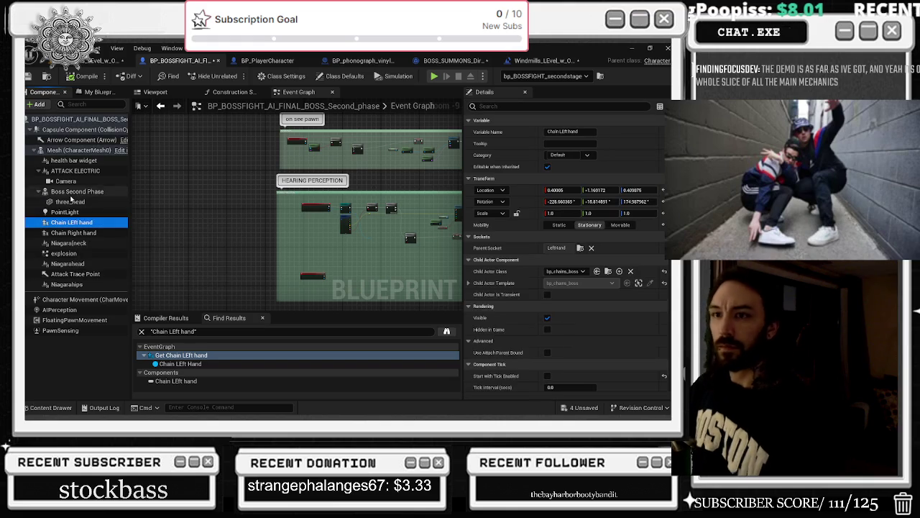
left_click(78, 193)
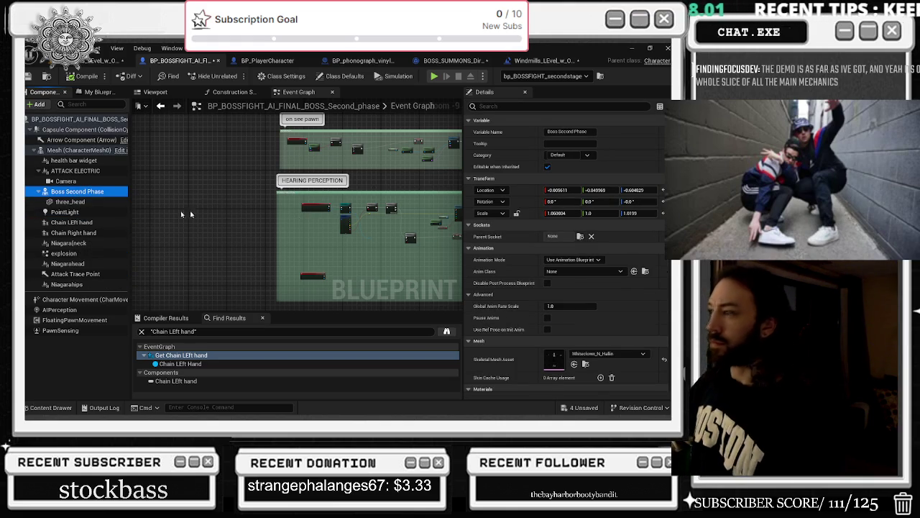
left_click(72, 222)
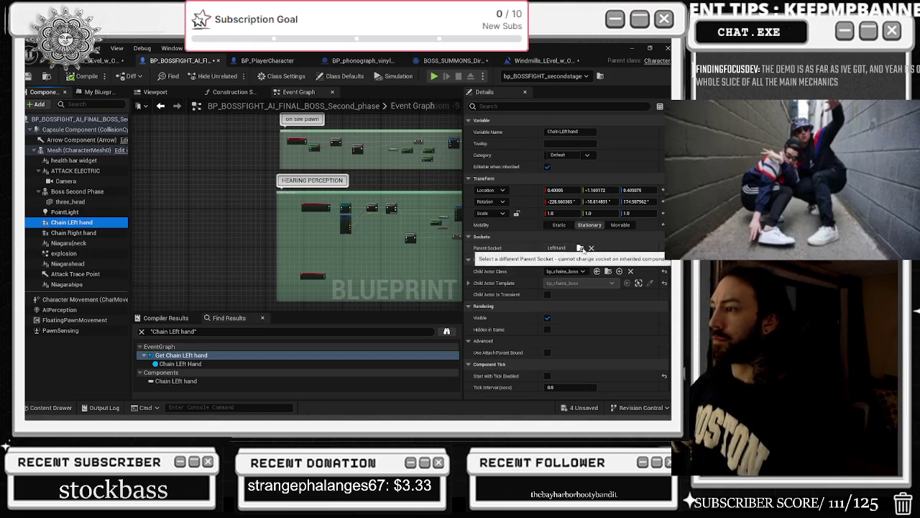
left_click(164, 93)
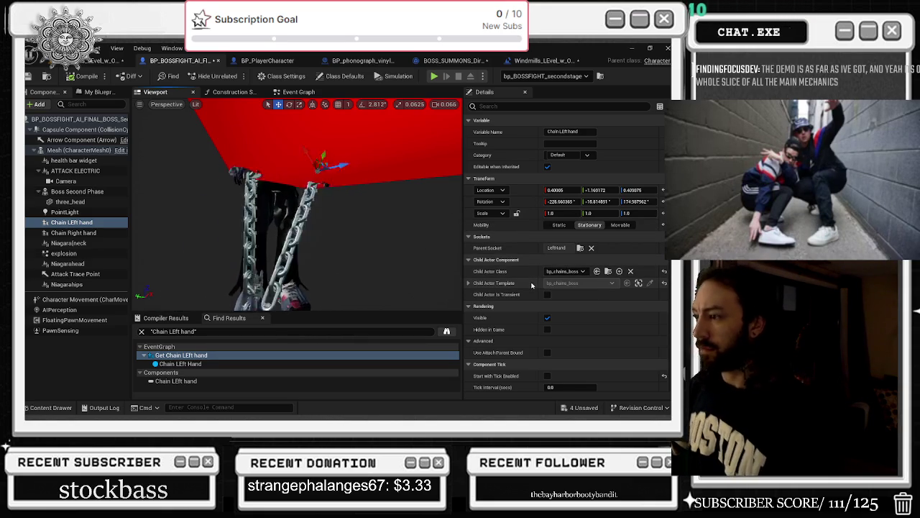
scroll(574, 298, "down", 2)
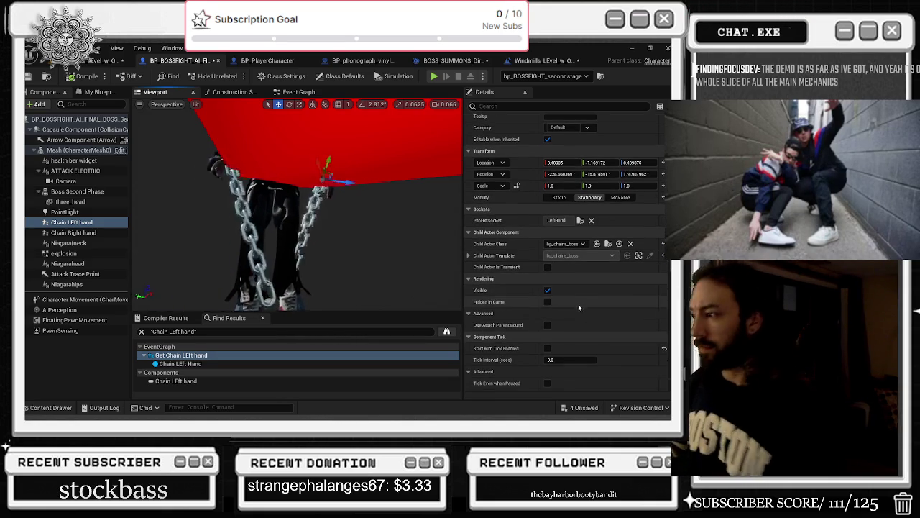
left_click(548, 325)
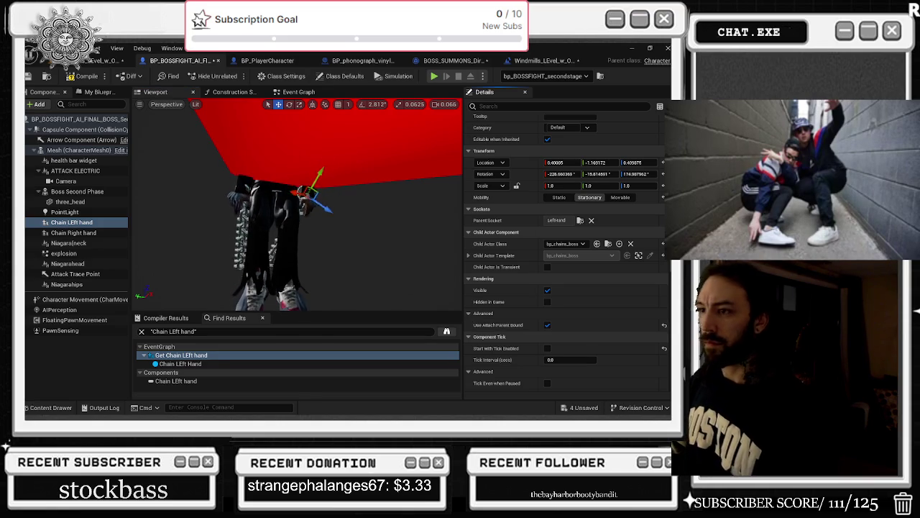
Enable Start with Tick Enabled on Chain LEft hand, then compile and save the boss blueprint.
left_click(73, 232)
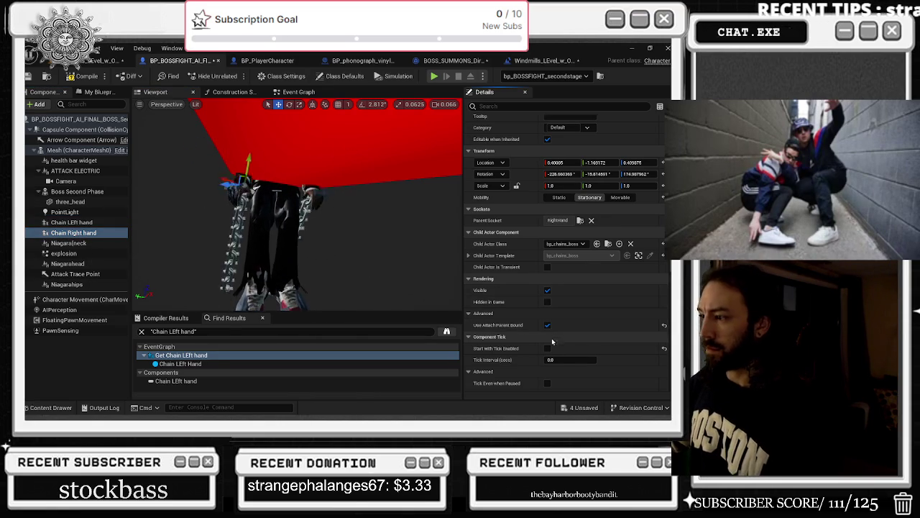
left_click(70, 223)
left_click(547, 348)
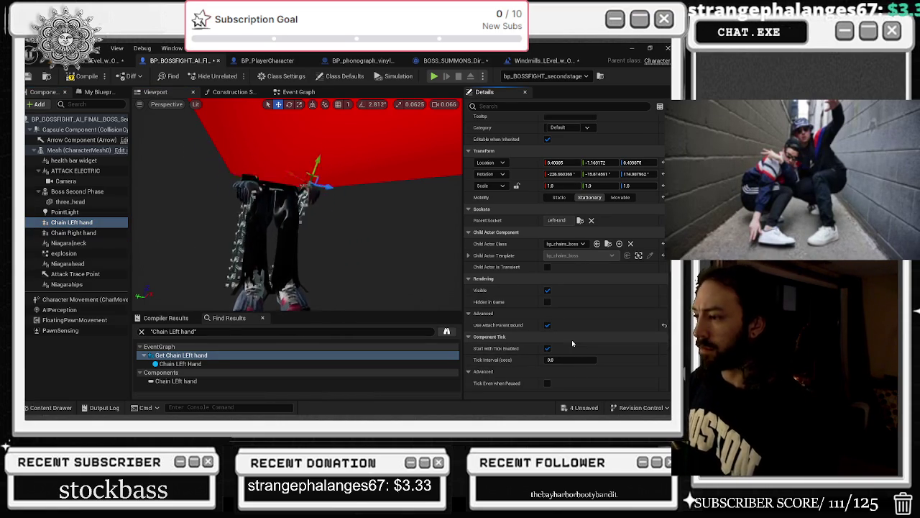
scroll(572, 340, "down", 2)
scroll(576, 342, "down", 4)
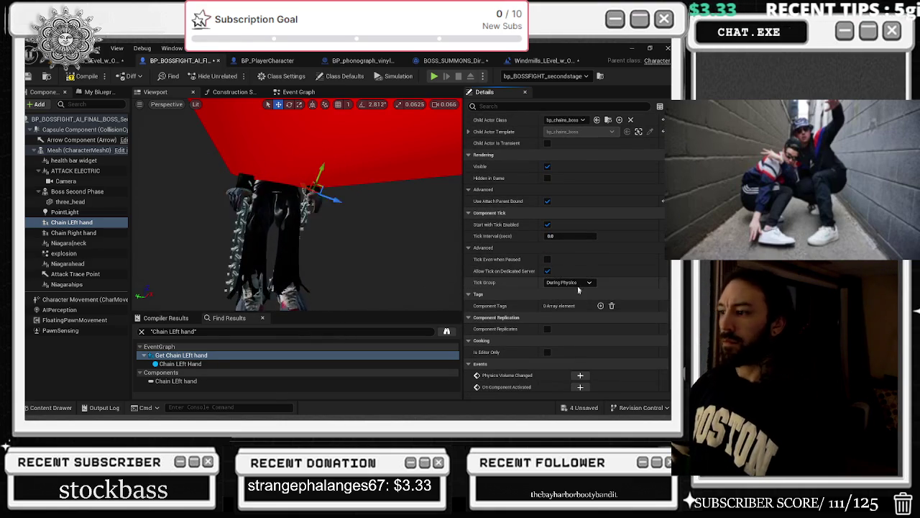
scroll(564, 296, "down", 6)
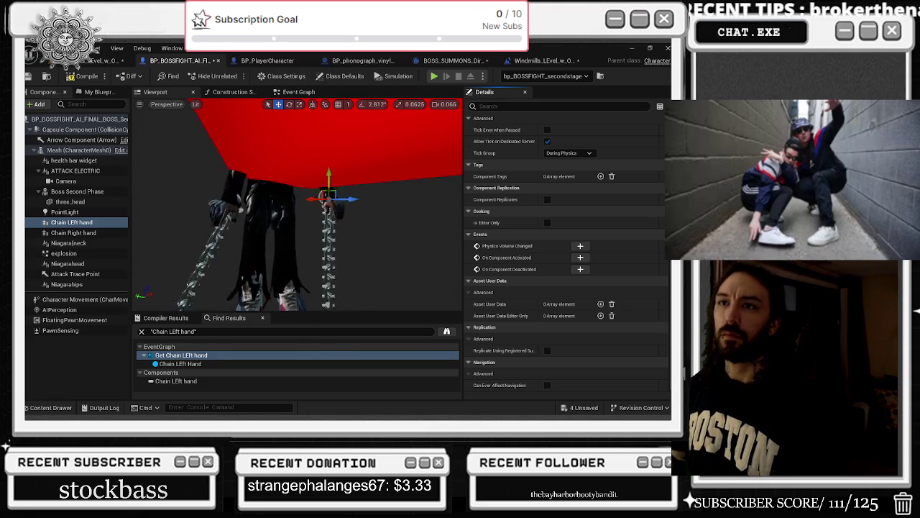
left_click(66, 81)
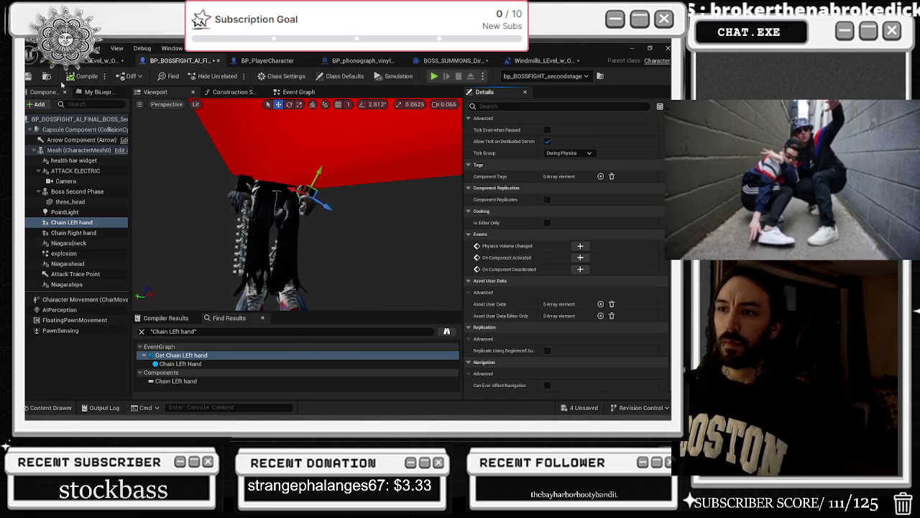
key("ctrl+s")
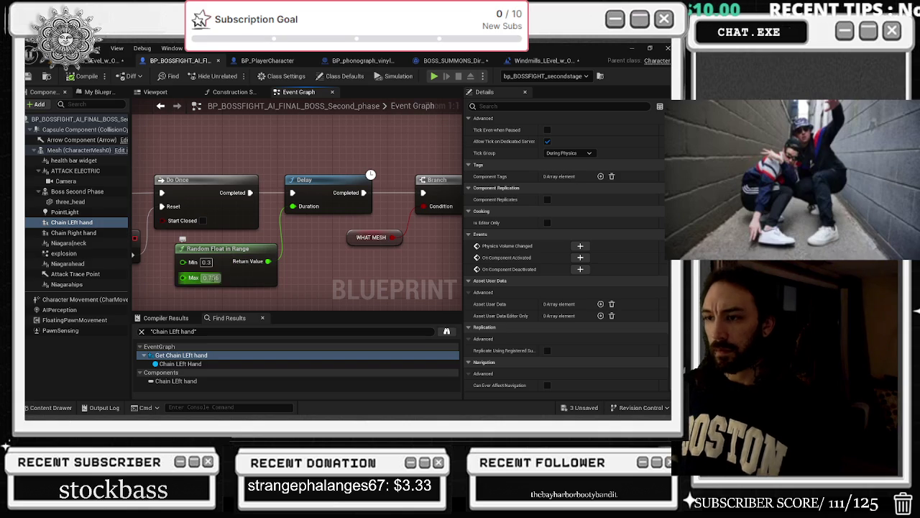
Lower the 0.645 maximum on the Random Float in Range node feeding the Delay.
left_click(210, 278)
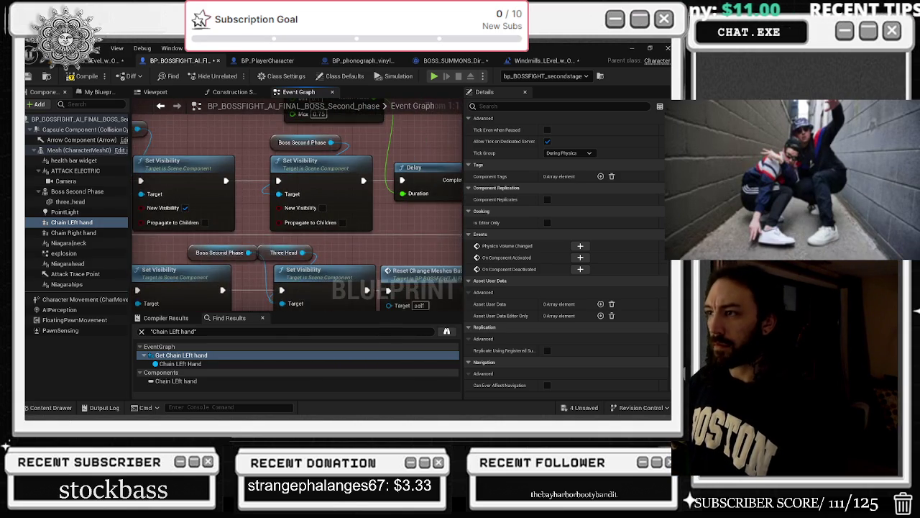
scroll(276, 185, "down", 1)
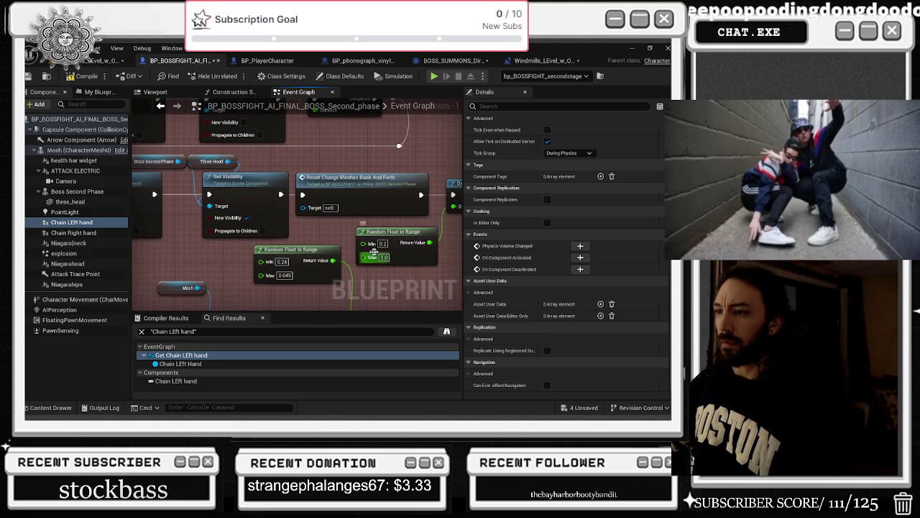
left_click(277, 199)
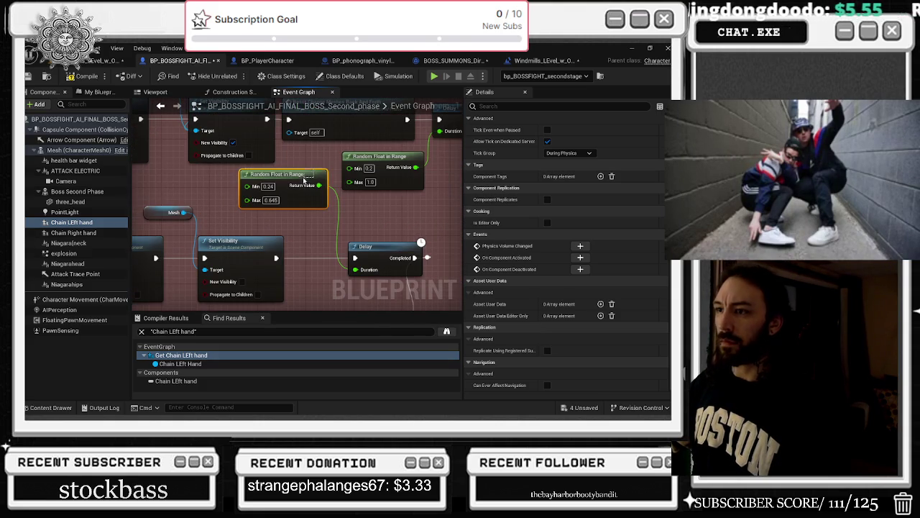
left_click(270, 200)
type("0.4")
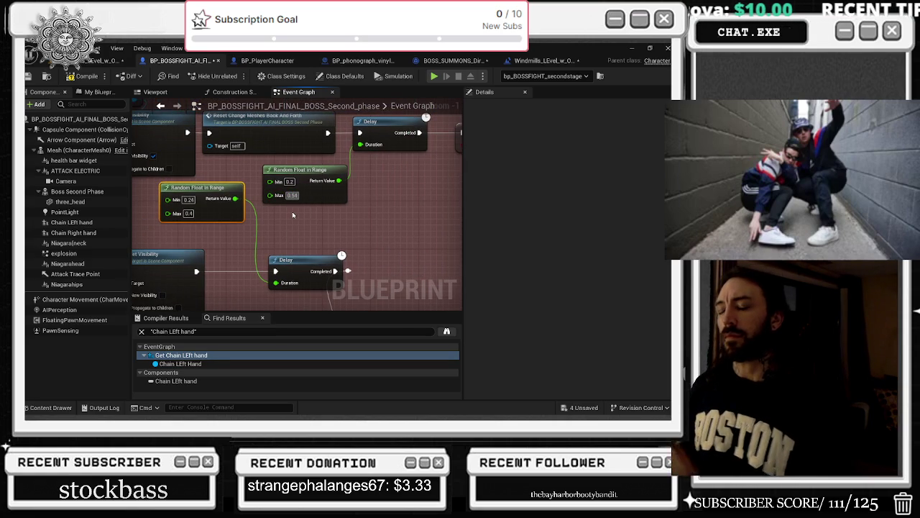
Pan the Event Graph along the delay chain to reach the later random range nodes.
scroll(319, 229, "down", 4)
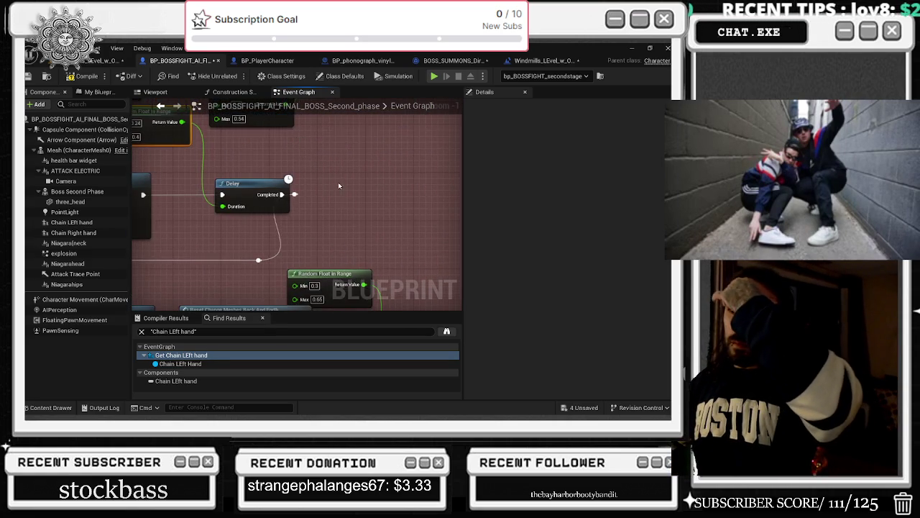
scroll(292, 215, "up", 2)
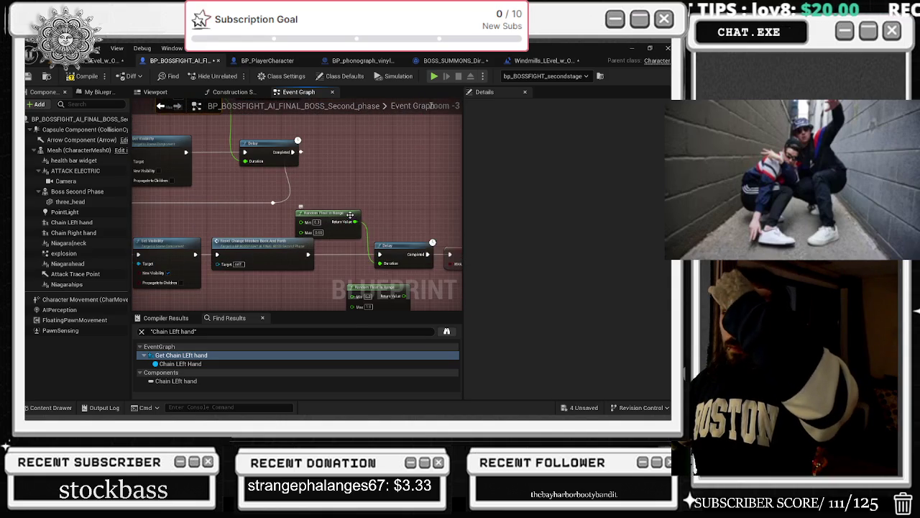
mouse_move(313, 167)
left_mouse_down()
mouse_move(383, 157)
mouse_move(374, 108)
mouse_move(359, 242)
mouse_move(349, 219)
mouse_move(316, 224)
left_mouse_up()
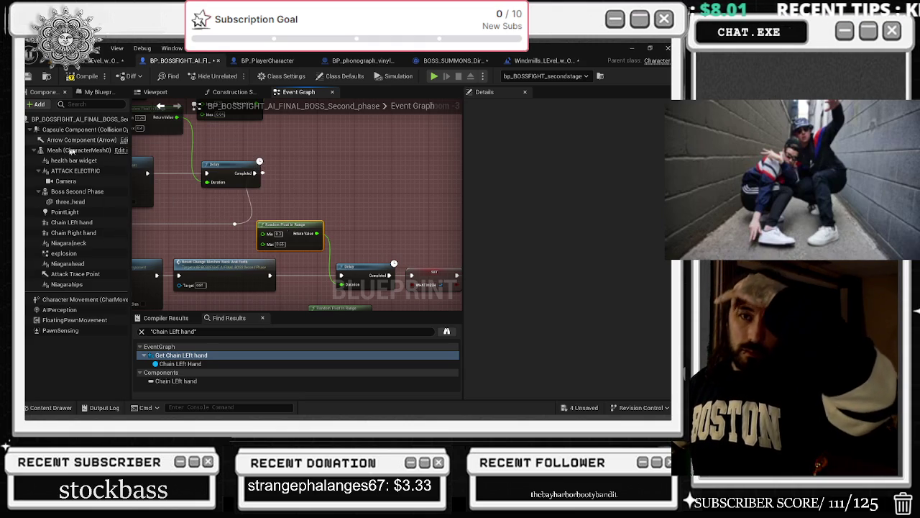
mouse_move(791, 180)
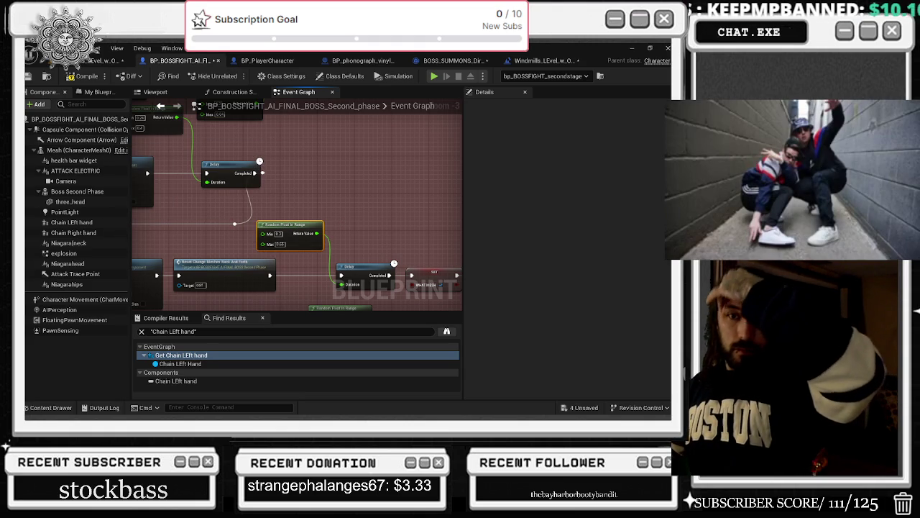
mouse_move(253, 249)
left_mouse_down()
mouse_move(352, 238)
mouse_move(432, 248)
mouse_move(208, 259)
left_mouse_up()
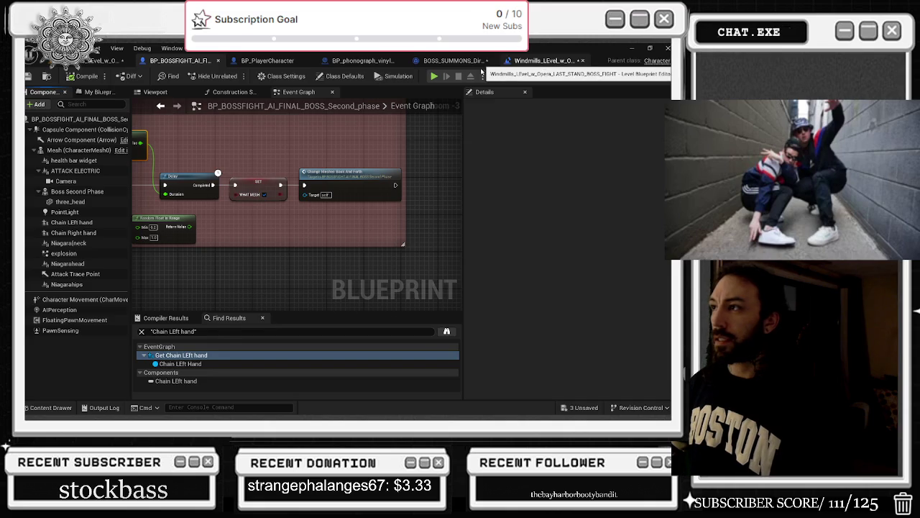
Look through the BOSS_SUMMONS, phonograph vinyl and BP_PlayerCharacter blueprint tabs.
left_click(545, 65)
left_click(460, 63)
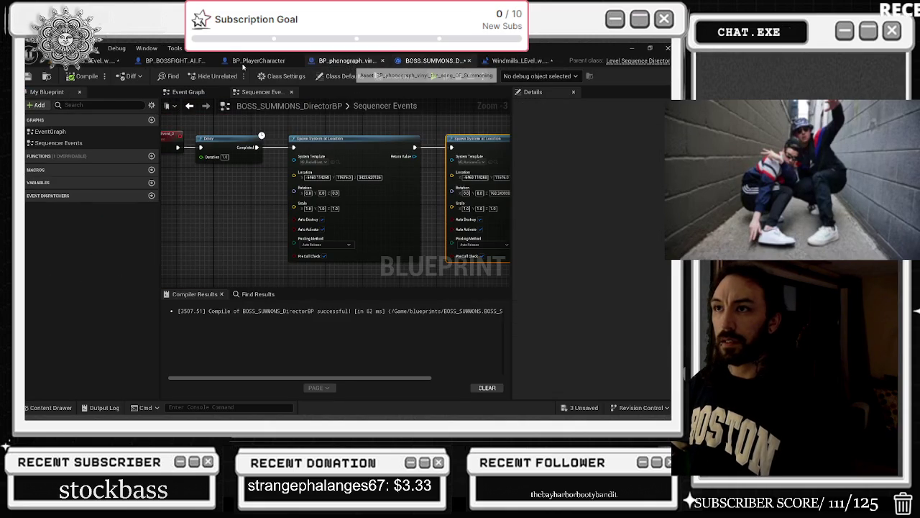
left_click_drag(348, 60, 270, 61)
left_click(358, 60)
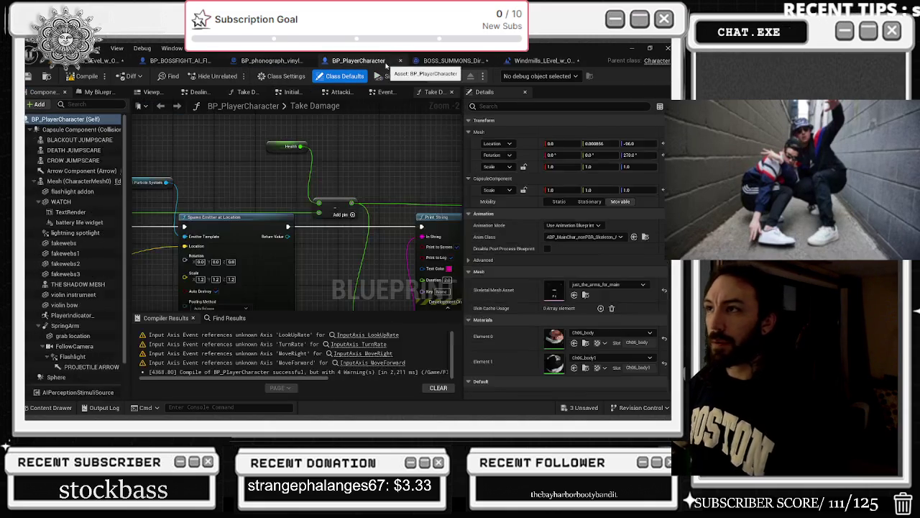
Return to the Windmills level editor and Save All modified packages.
left_click(101, 61)
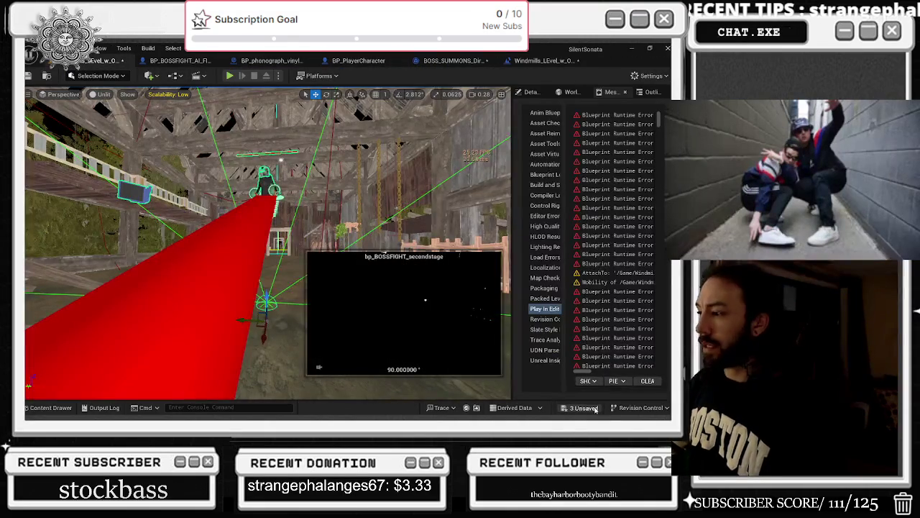
key("ctrl+shift+s")
left_click(417, 330)
key("alt+Tab")
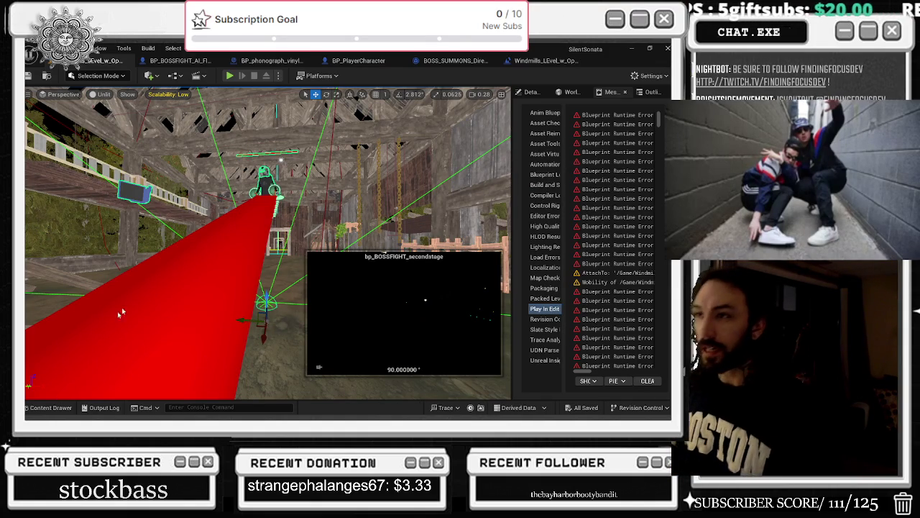
Play the Windmills level in the editor to test the boss.
left_click(229, 75)
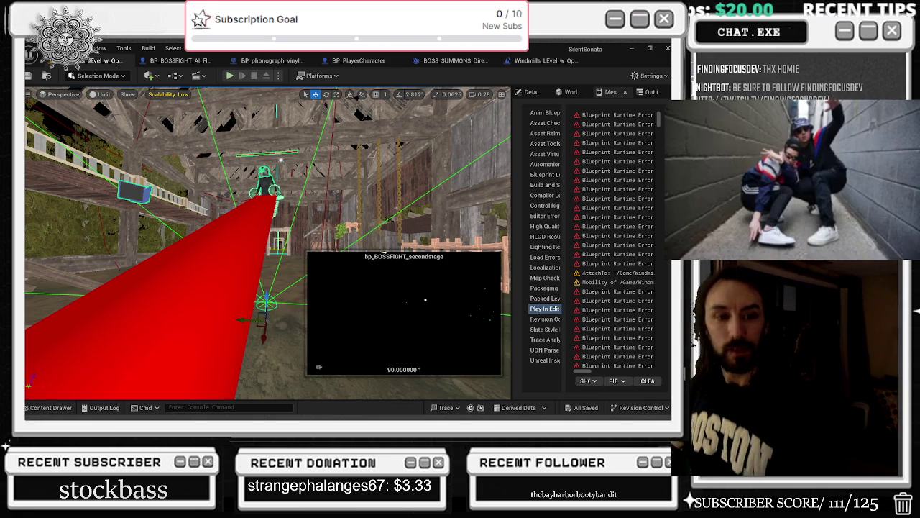
key("shift+F1")
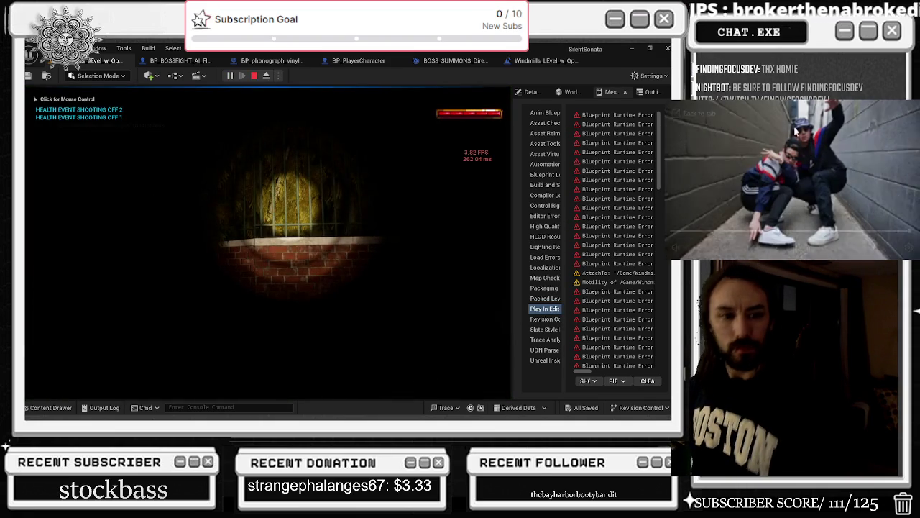
mouse_move(714, 134)
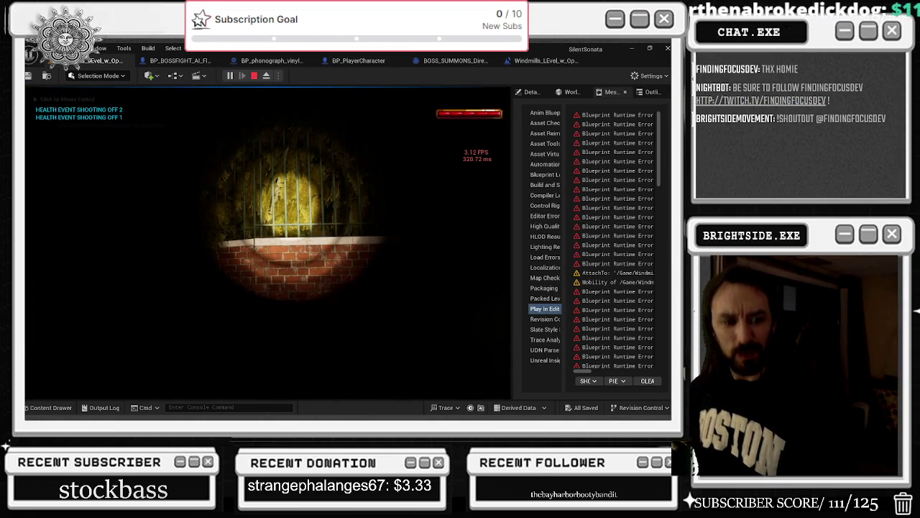
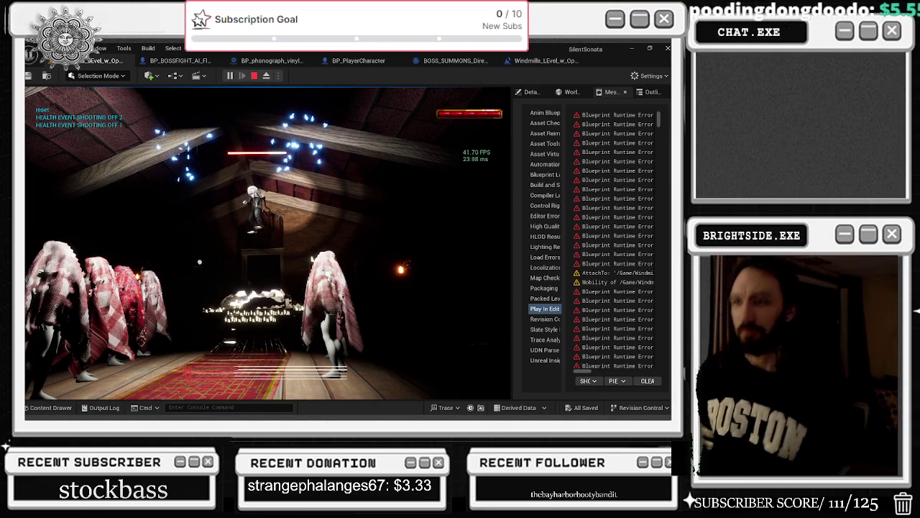
Regain control of the editor and stop the play-in-editor boss fight session.
key("alt+Tab")
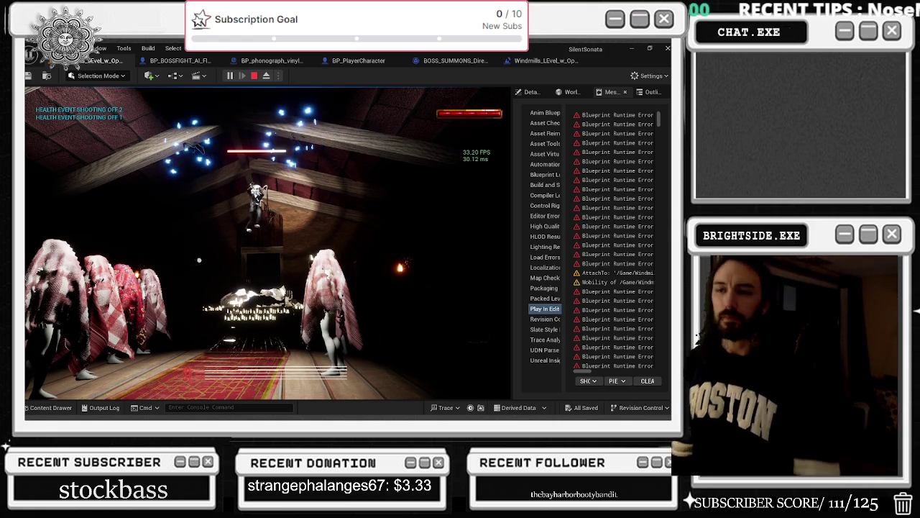
key("Escape")
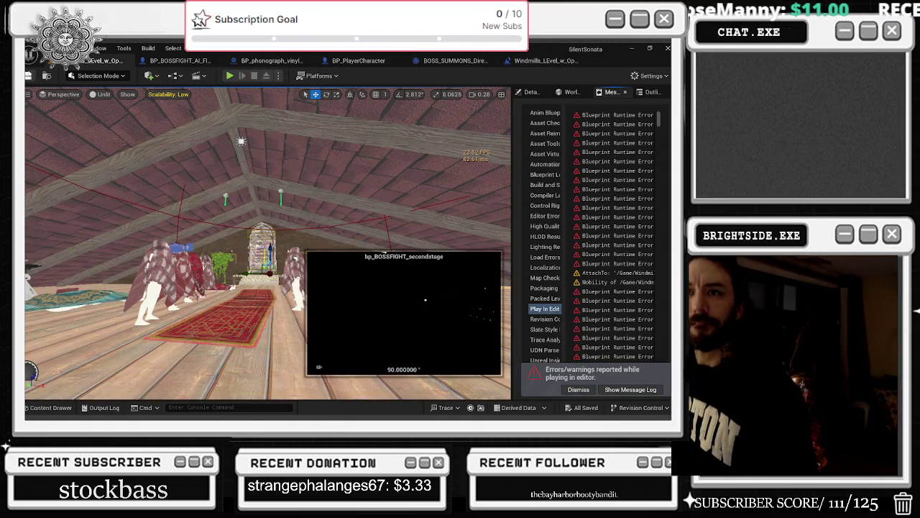
Save the LAST_STAND_BOSS_FIGHT level and switch back to the Unreal Editor window.
left_click(30, 75)
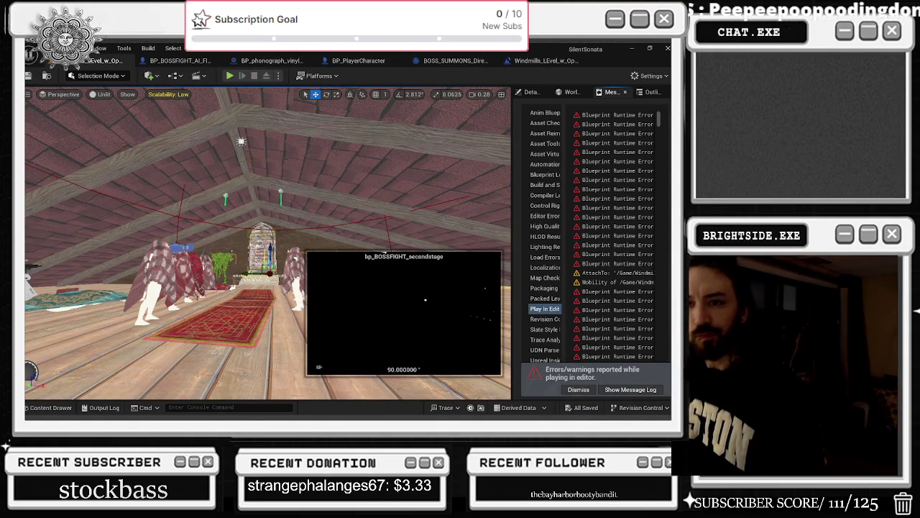
key("alt+Tab")
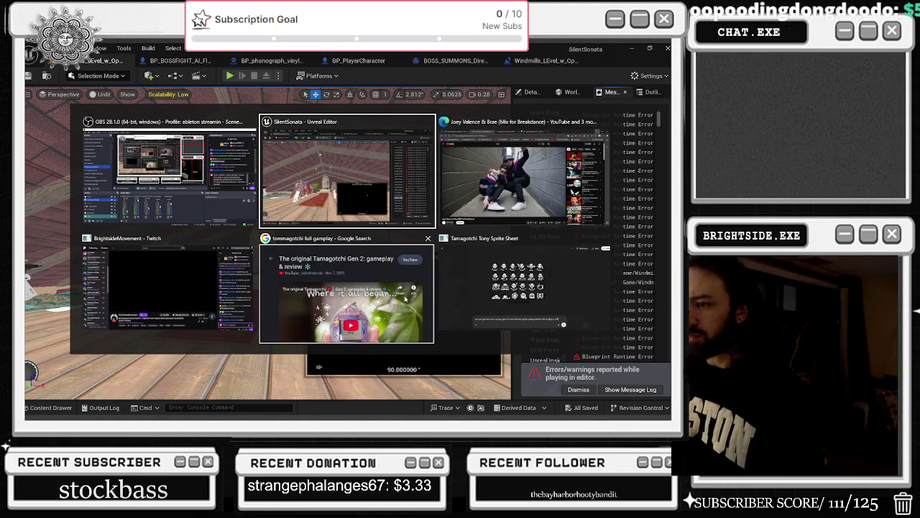
left_click(286, 176)
key("alt+Tab")
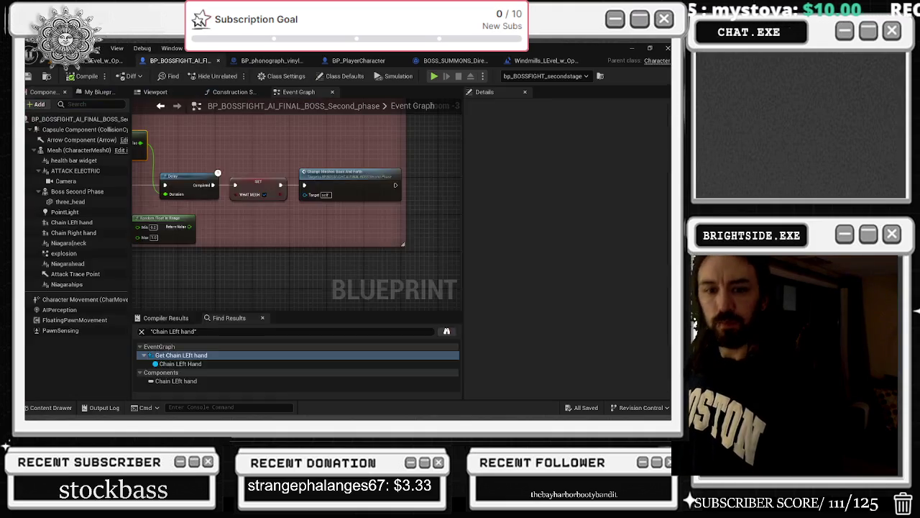
Bring up Task Manager, then hide all windows to show the desktop.
key("ctrl+shift+Escape")
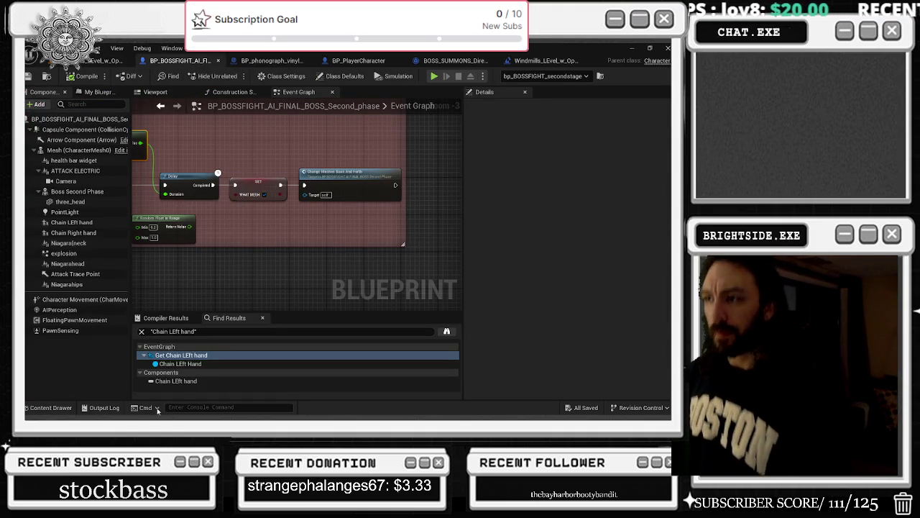
key("super+d")
mouse_move(310, 417)
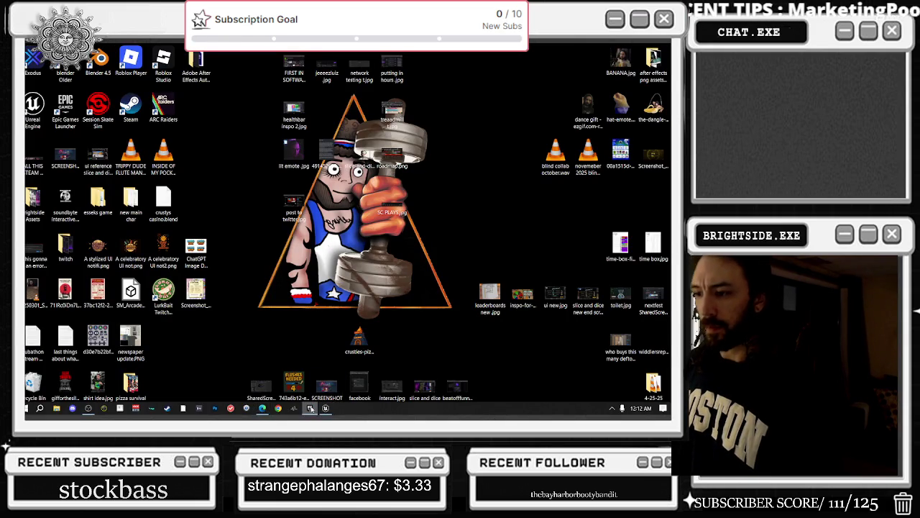
Launch the Epic Games Launcher maximized, search 'body', and view Character Body FX Vol. 2.
left_click(310, 408)
left_click(519, 110)
scroll(531, 206, "down", 10)
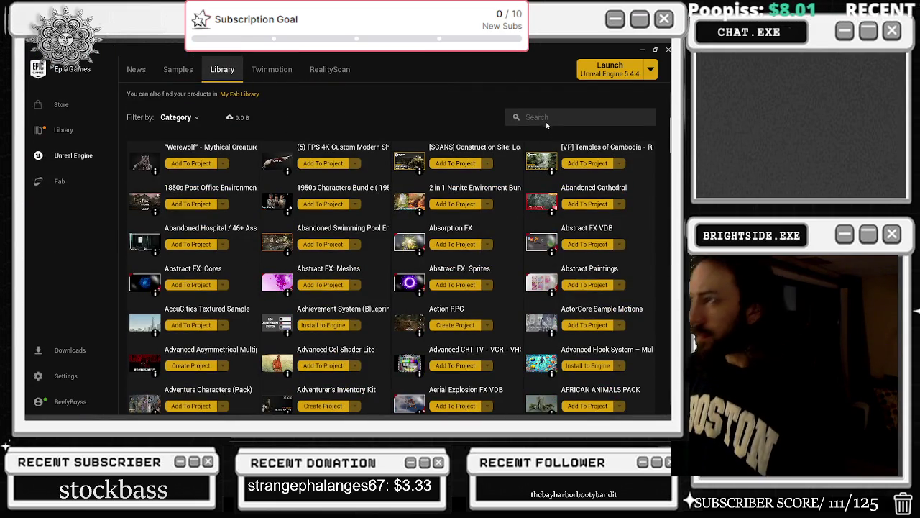
type("body")
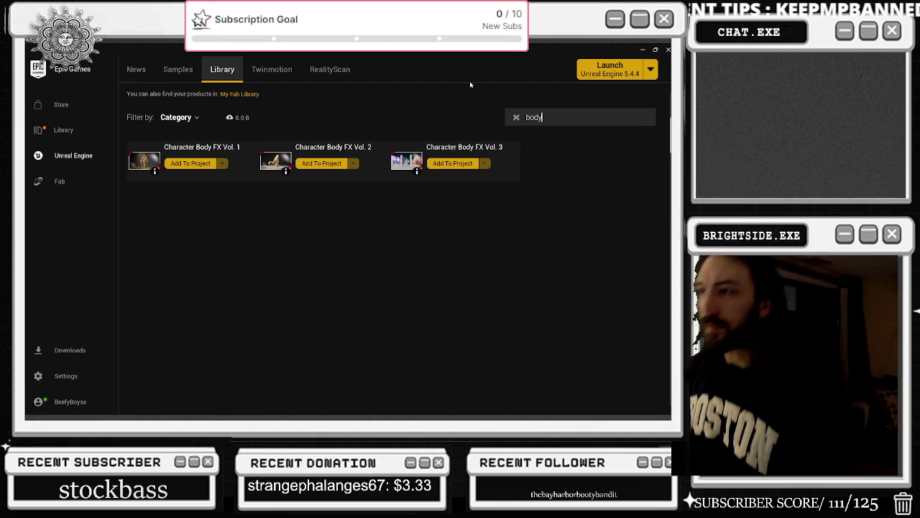
left_click(272, 163)
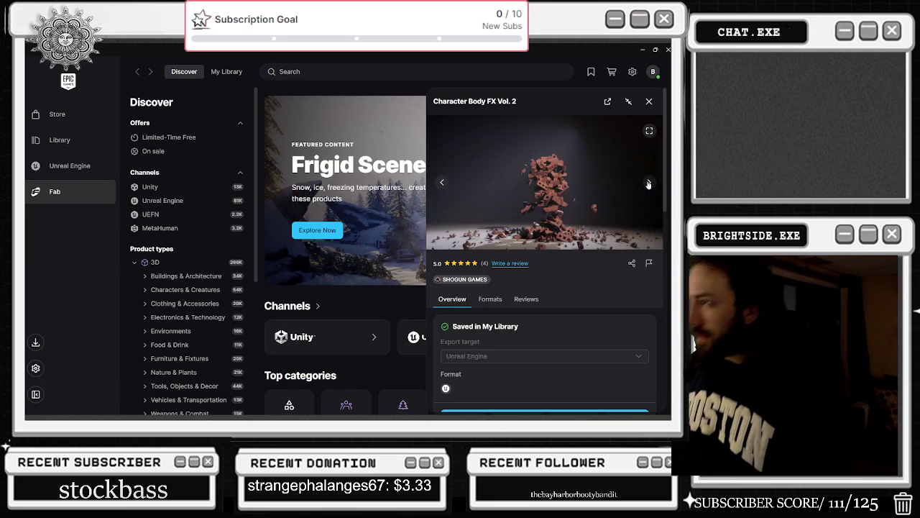
Page through the Character Body FX Vol. 2 preview images past the reviews slide.
left_click(650, 184)
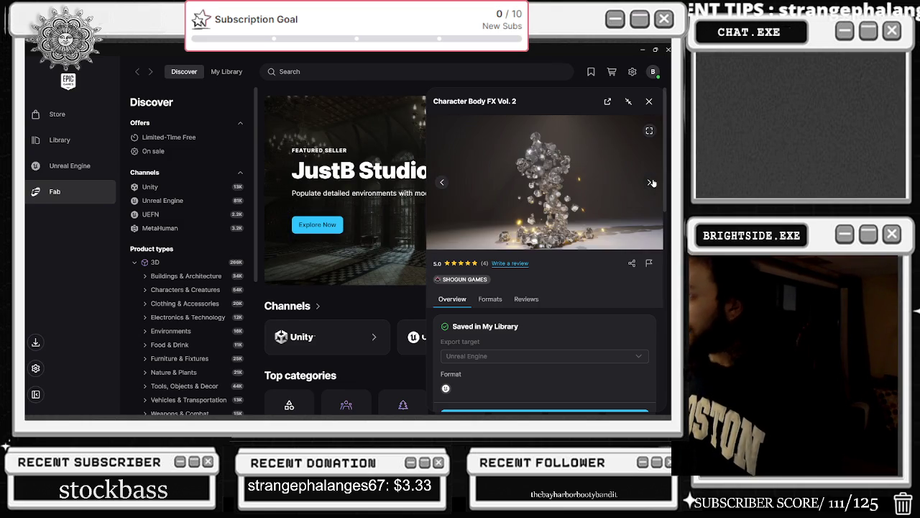
left_click(651, 183)
left_click(651, 183)
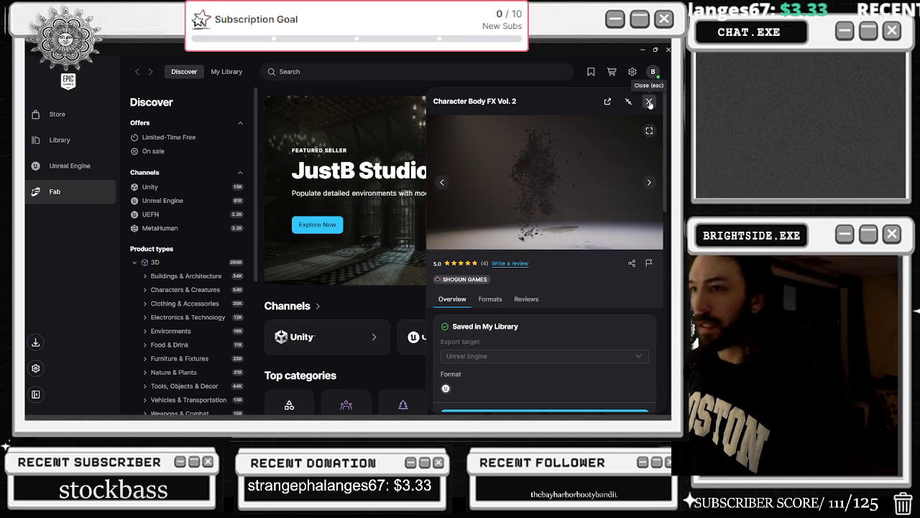
scroll(540, 297, "down", 3)
scroll(539, 297, "down", 1)
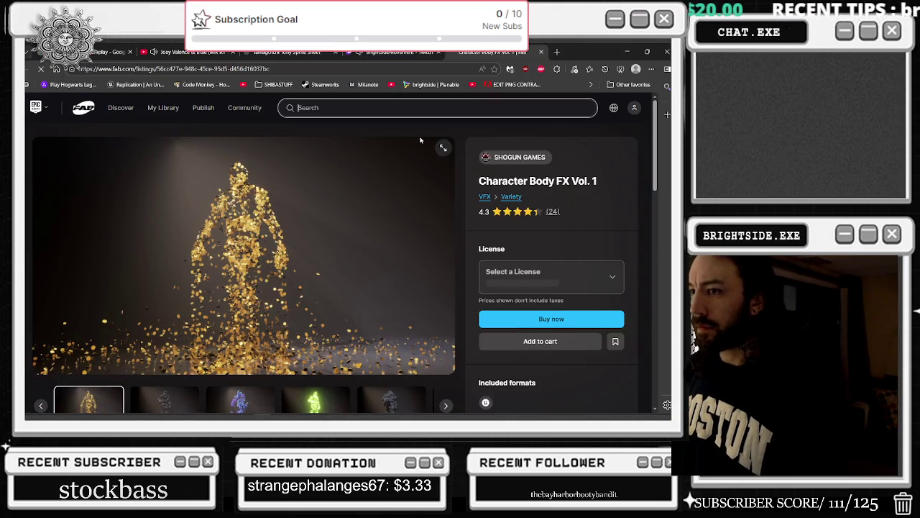
Browse the Character Body FX Vol. 1 gallery images on Fab.
scroll(435, 259, "down", 1)
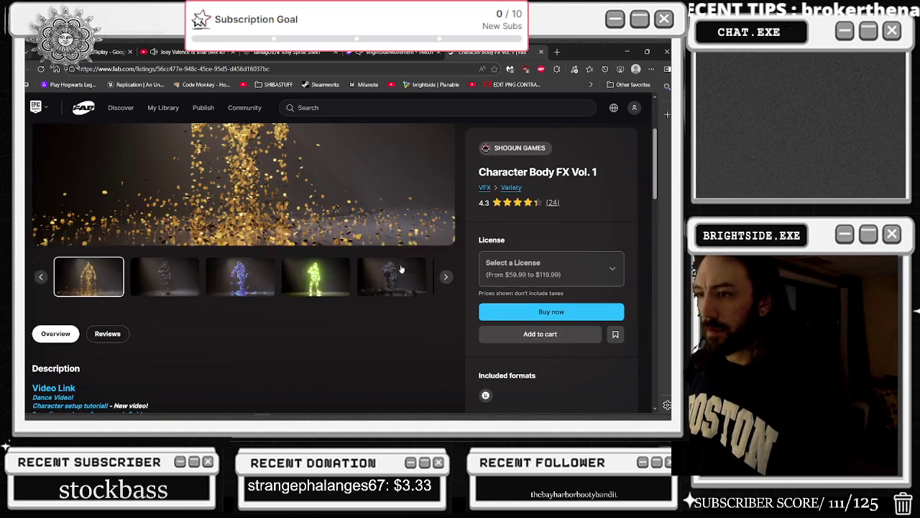
left_click(165, 277)
scroll(223, 317, "up", 1)
left_click(240, 362)
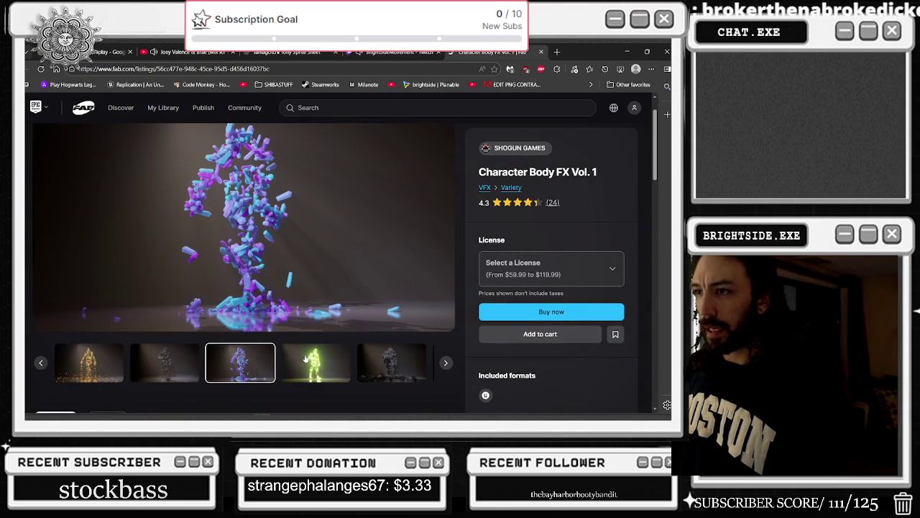
left_click(306, 359)
left_click(347, 360)
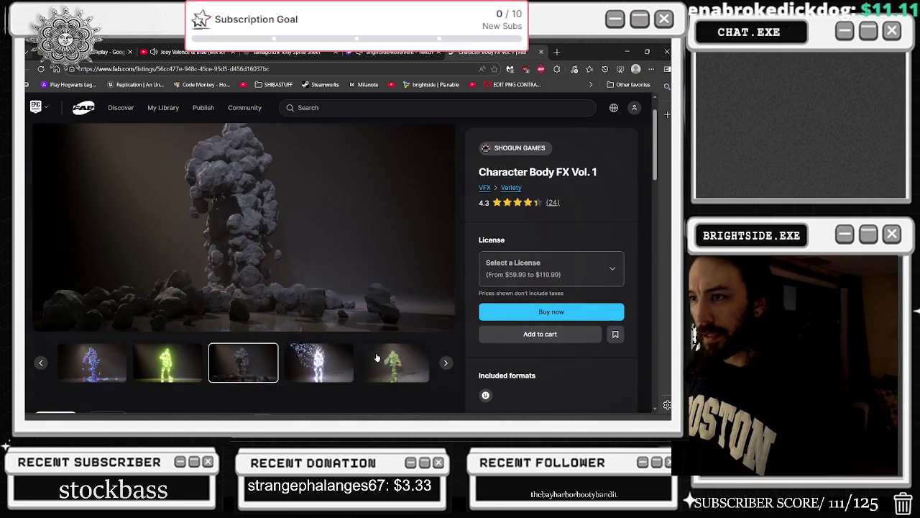
left_click(384, 361)
left_click(445, 363)
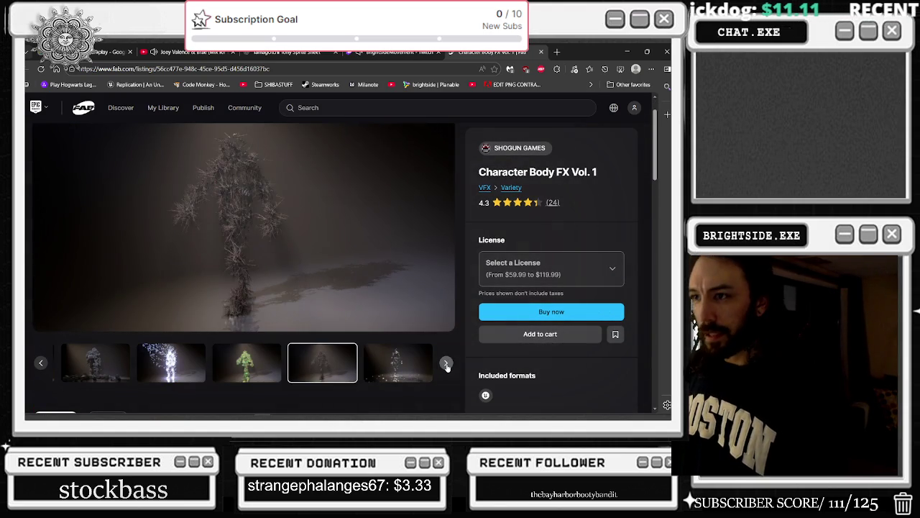
left_click(446, 363)
left_click(446, 364)
left_click(446, 365)
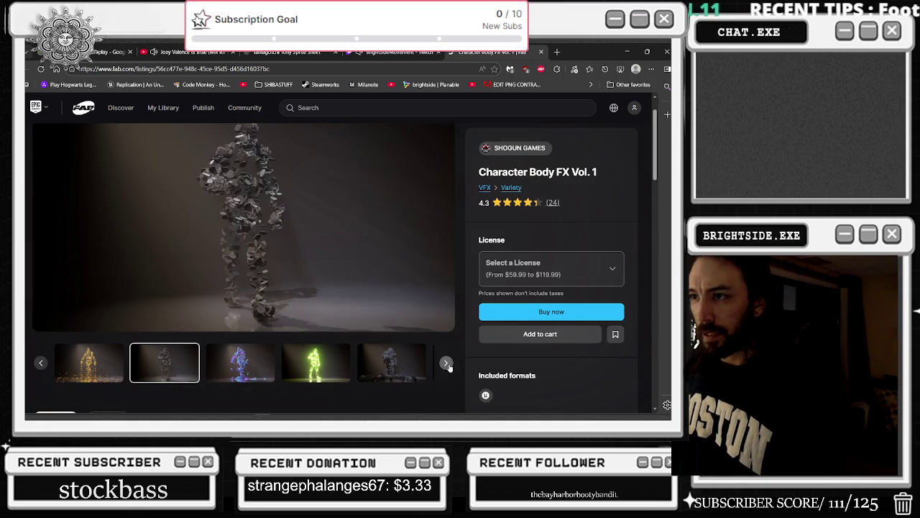
left_click(446, 364)
left_click(446, 364)
left_click(447, 365)
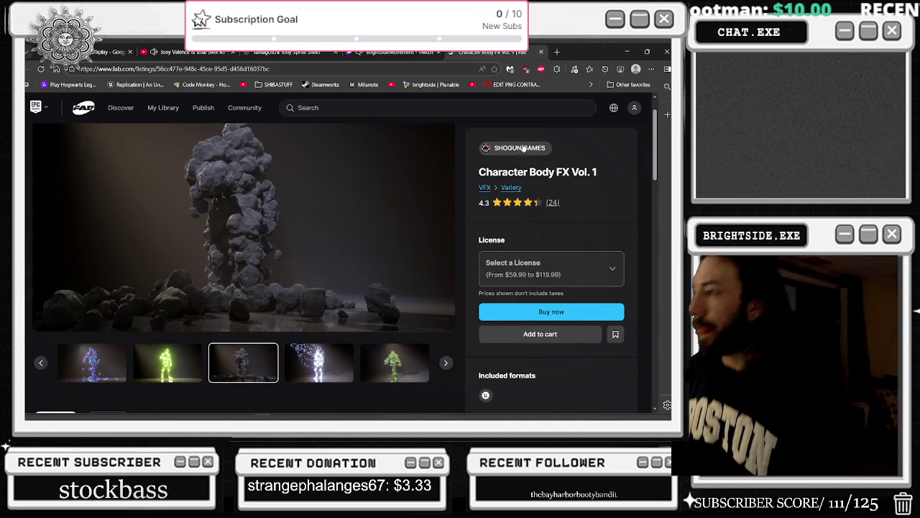
scroll(561, 187, "down", 3)
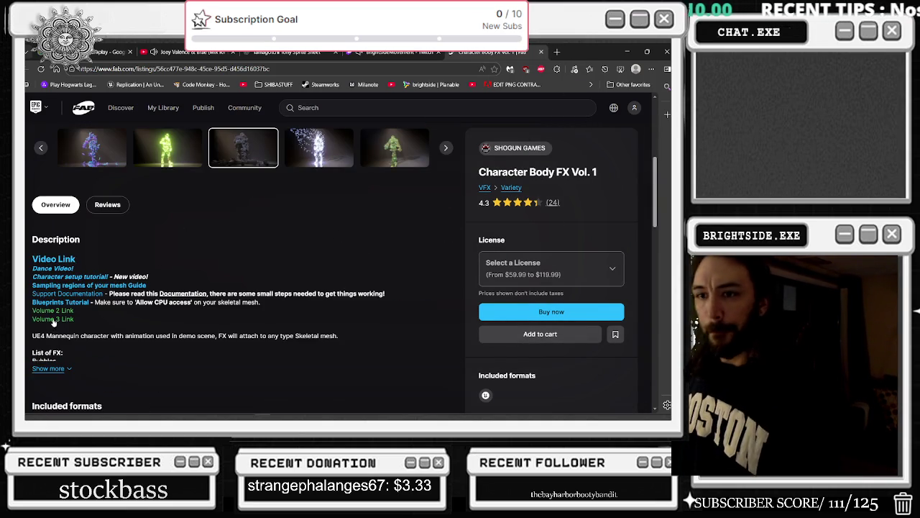
Load the Character Body FX Vol. 3 listing in a new tab and browse its previews.
left_click(53, 320)
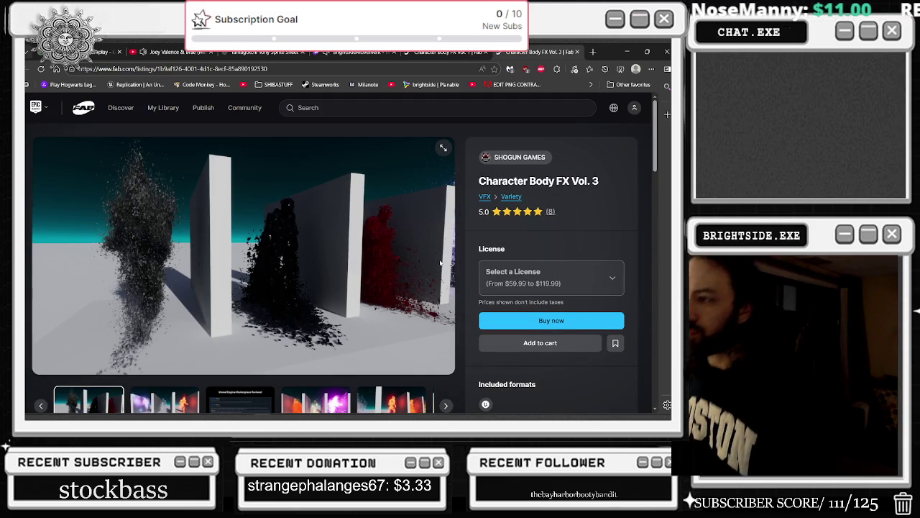
scroll(374, 285, "down", 2)
scroll(319, 295, "up", 2)
left_click(186, 400)
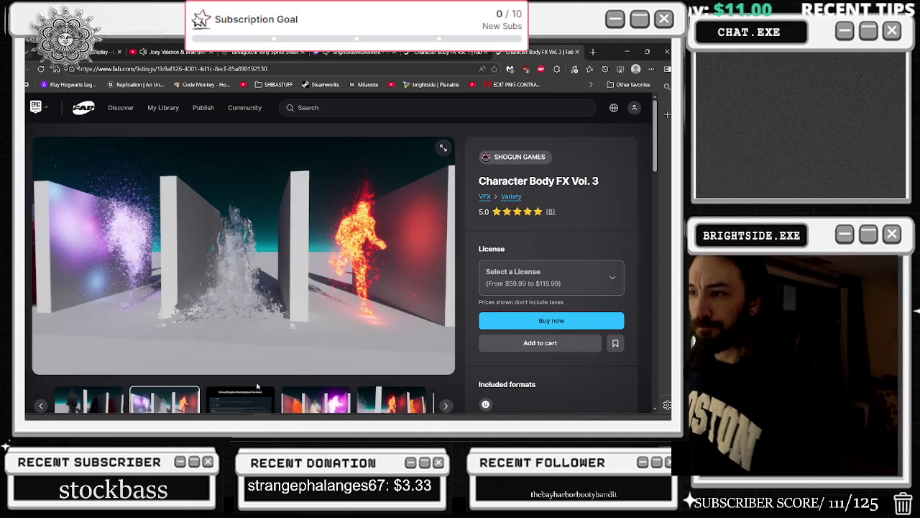
left_click(448, 406)
left_click(447, 405)
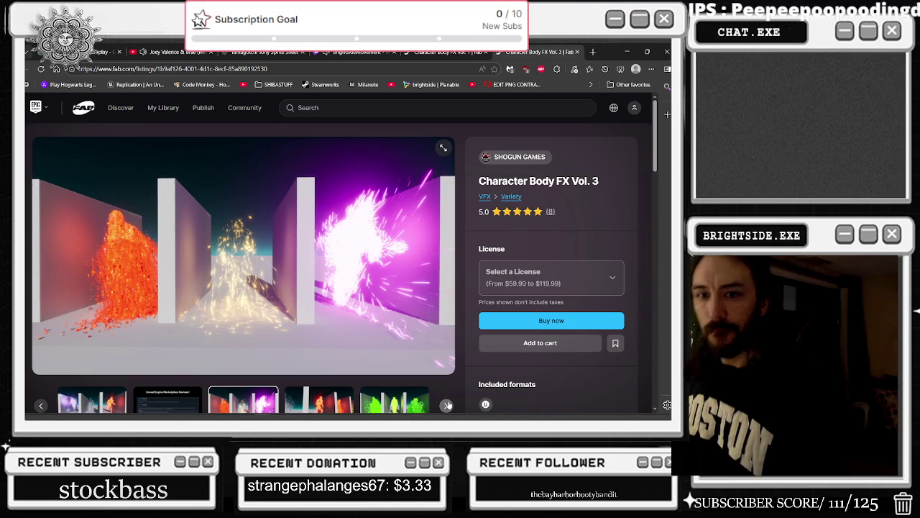
left_click(447, 405)
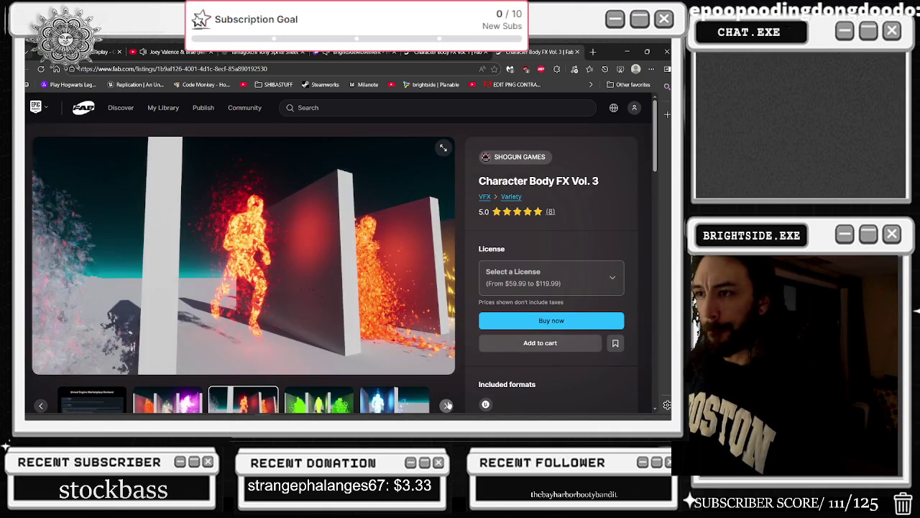
left_click(448, 405)
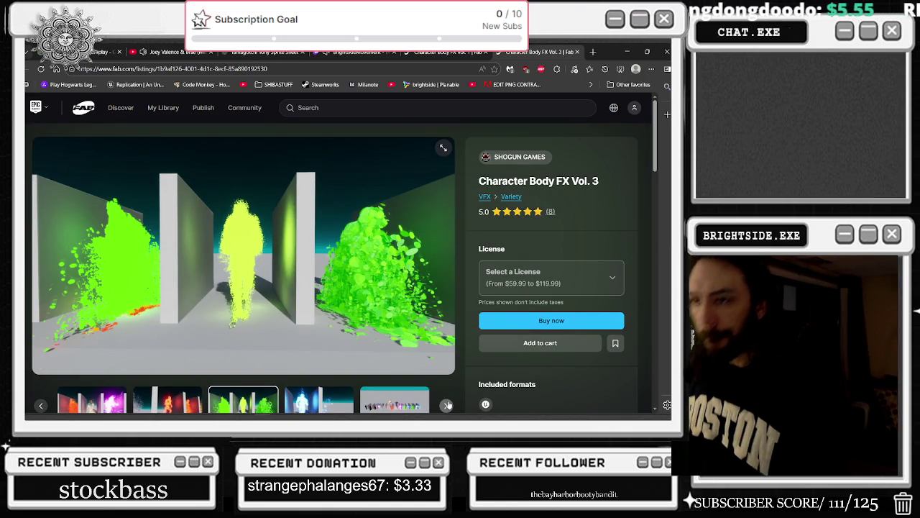
left_click(448, 405)
left_click(448, 405)
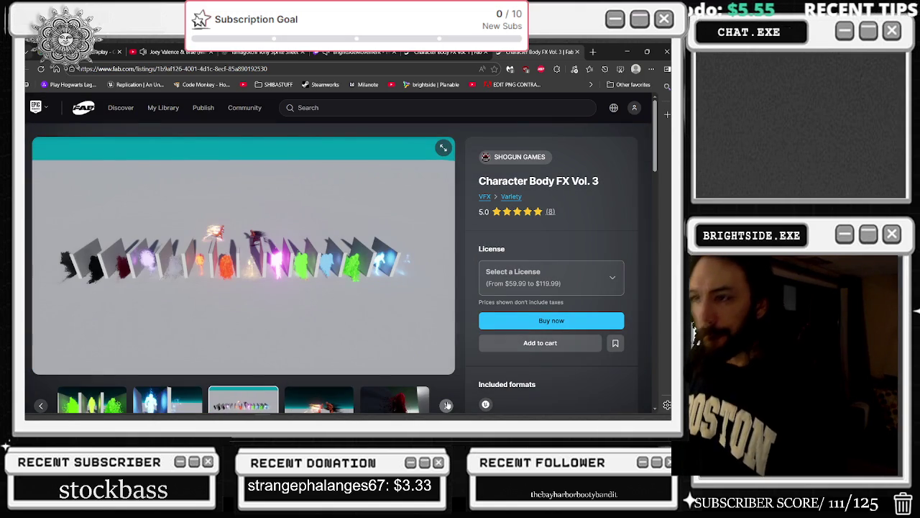
left_click(447, 405)
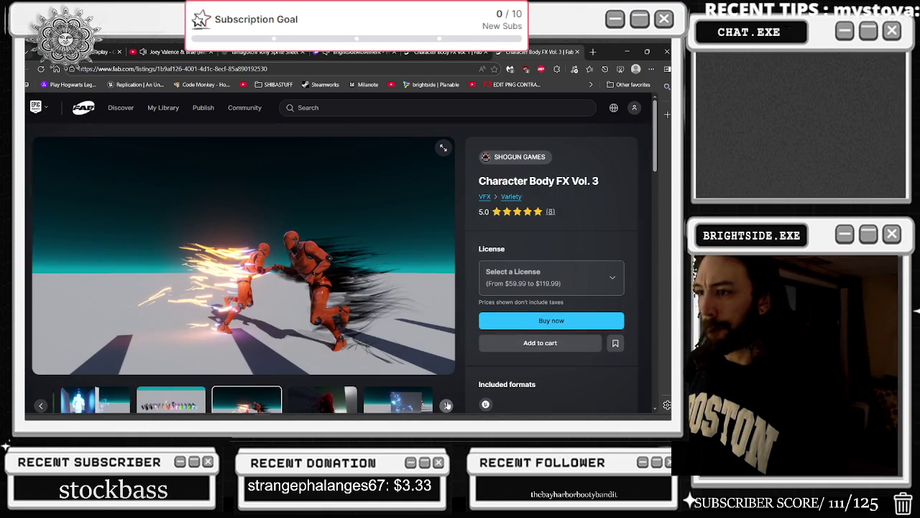
left_click(447, 405)
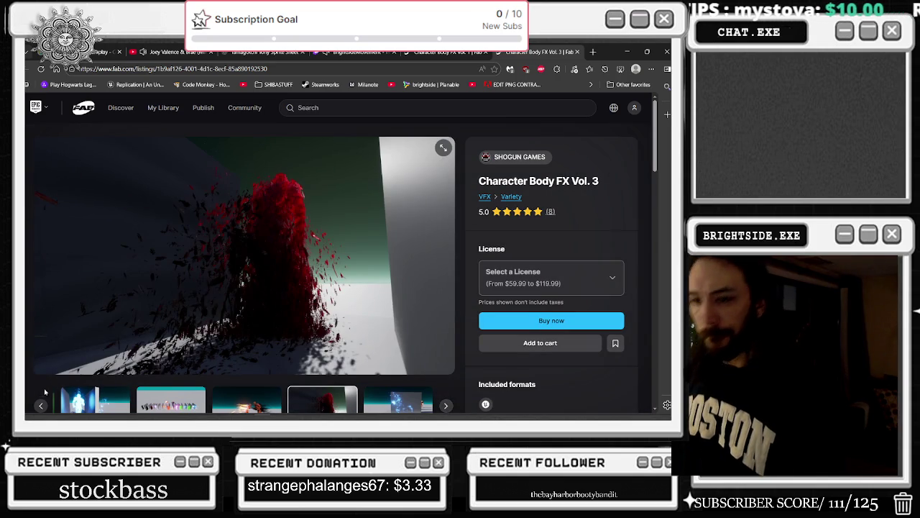
Review a few more Vol. 3 preview images, then close the Vol. 3 tab.
left_click(259, 405)
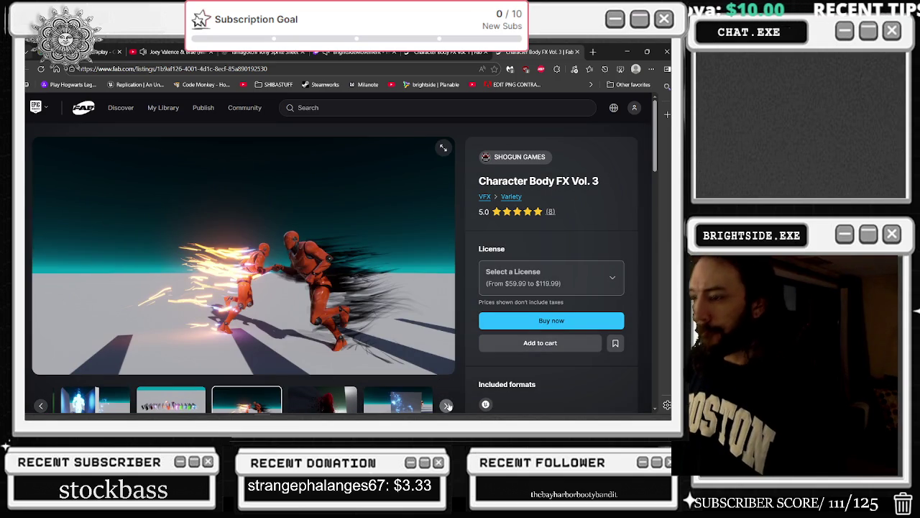
left_click(447, 406)
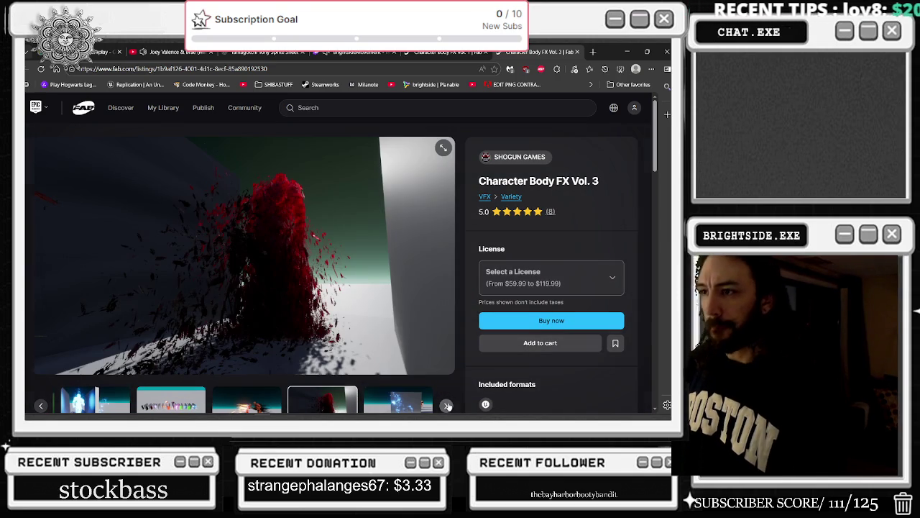
left_click(448, 406)
left_click(447, 406)
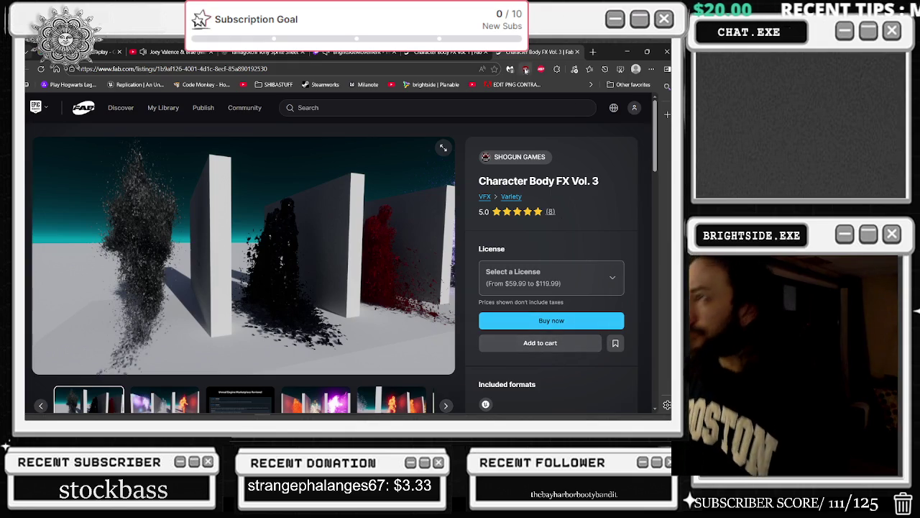
left_click(577, 52)
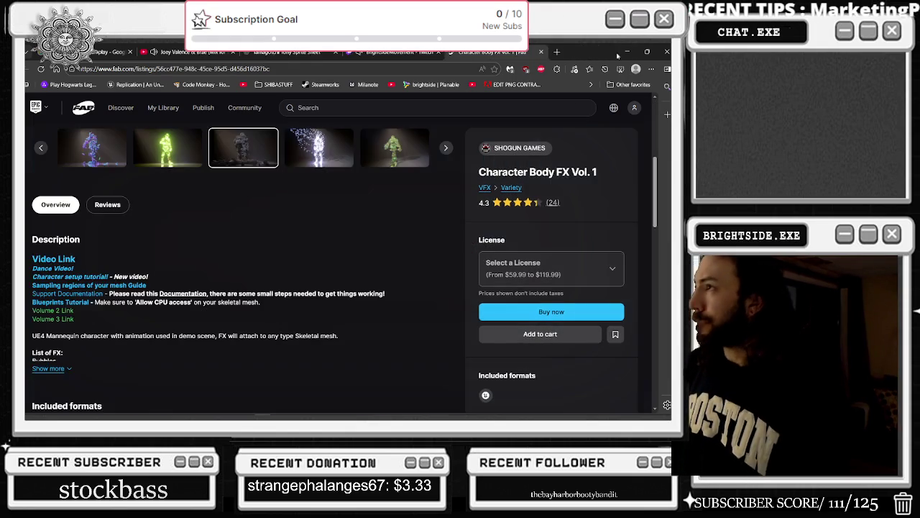
Minimize the browser, close the Vol. 2 details, and go to Fab My Library.
left_click(627, 52)
scroll(383, 297, "down", 3)
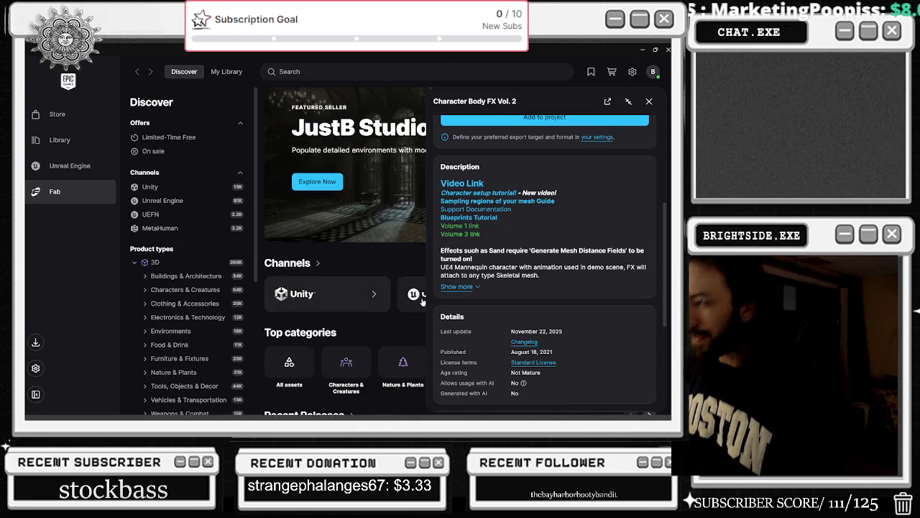
key("Escape")
scroll(523, 191, "down", 3)
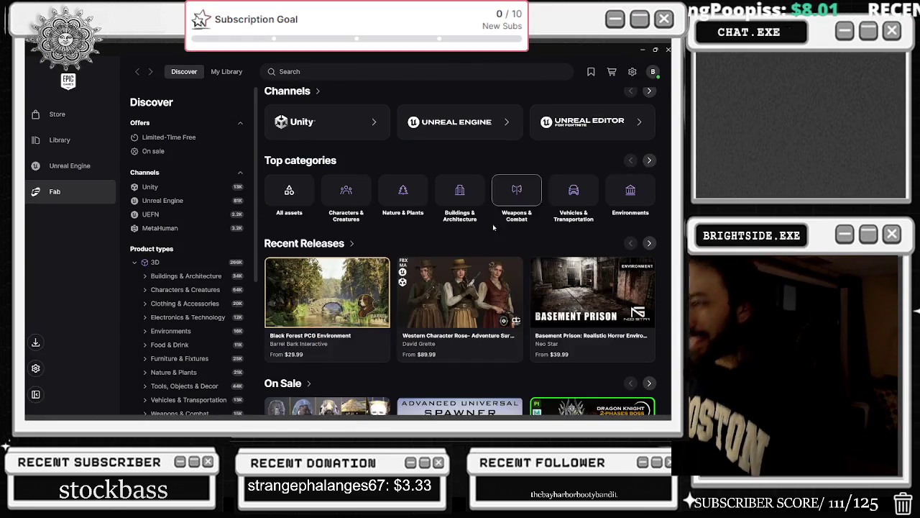
left_click(93, 197)
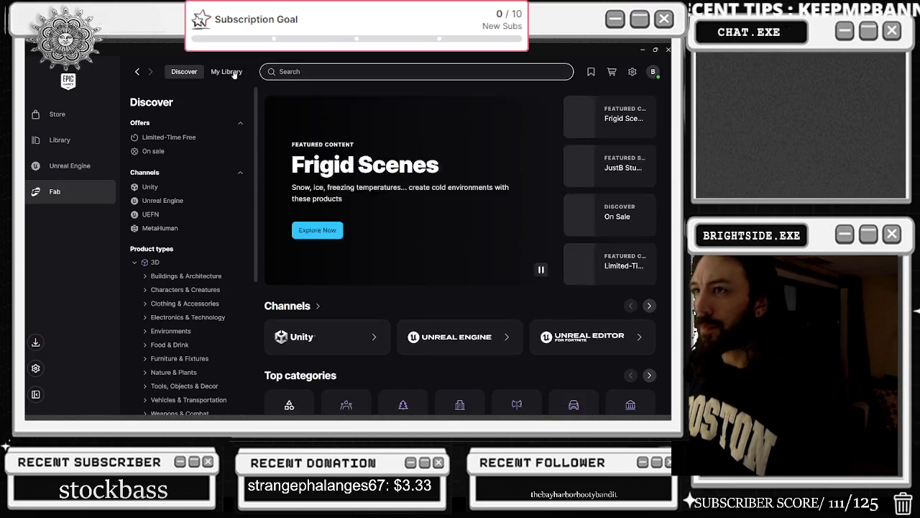
left_click(226, 72)
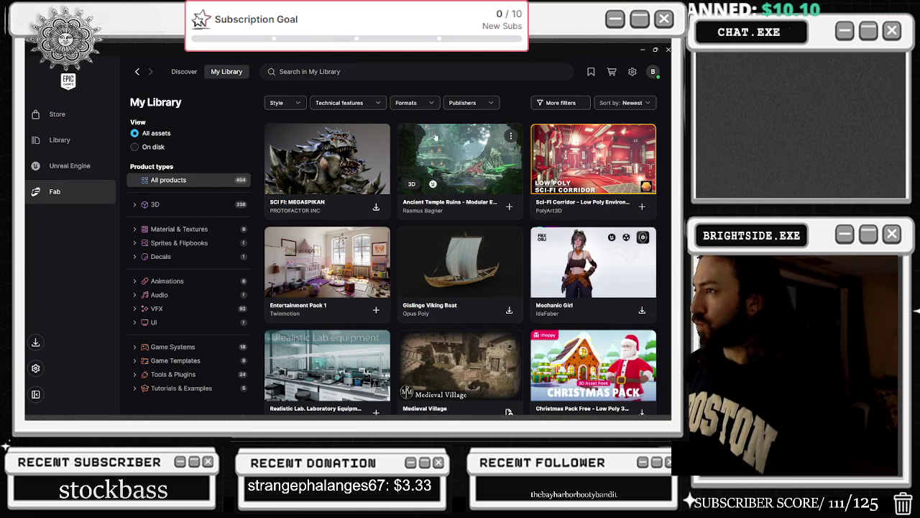
Look through the launcher Settings, move the stray black window away, and return to the library.
scroll(435, 136, "down", 3)
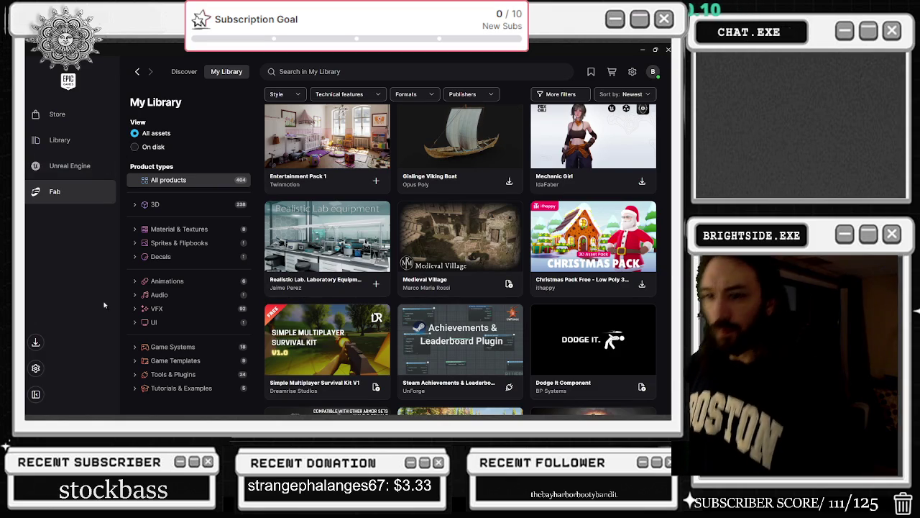
left_click(36, 368)
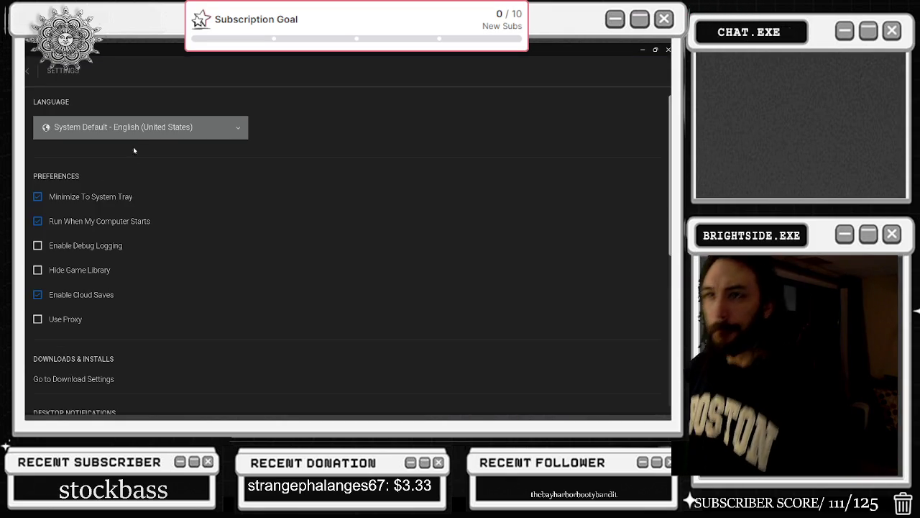
scroll(202, 162, "down", 4)
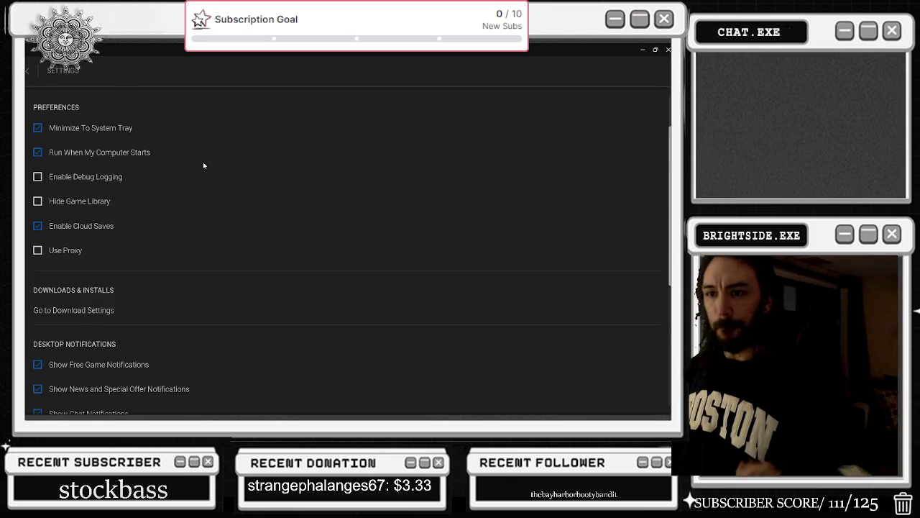
left_click(108, 227)
mouse_move(271, 60)
left_mouse_down()
mouse_move(0, 246)
mouse_move(0, 403)
left_mouse_up()
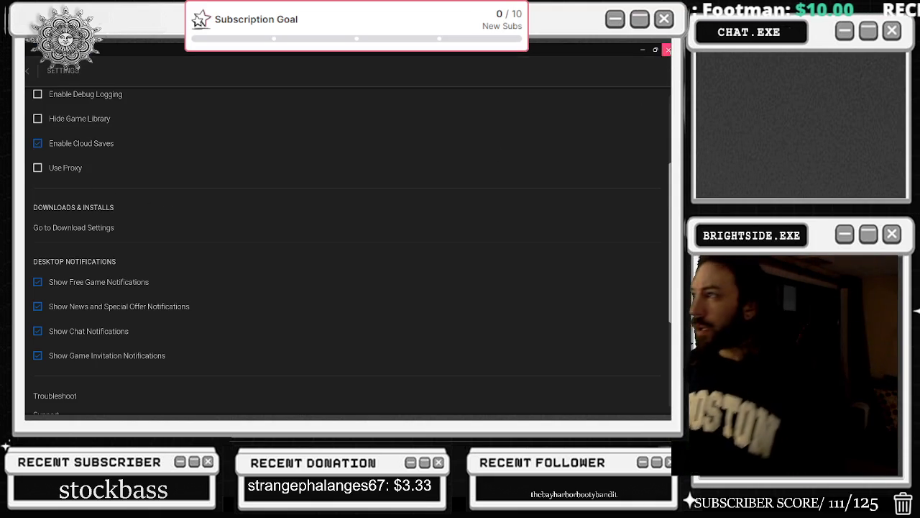
left_click(27, 71)
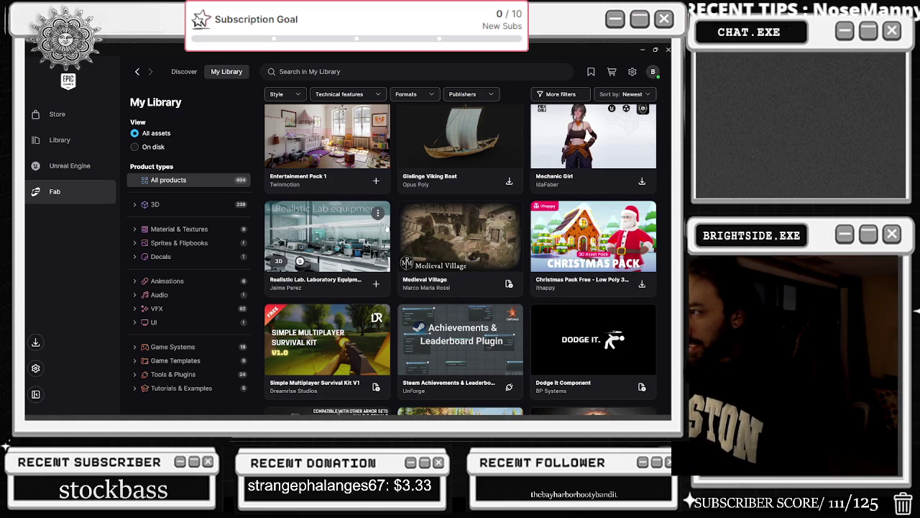
Scroll through the 404 owned Fab products and focus the Search in My Library field.
scroll(511, 247, "up", 2)
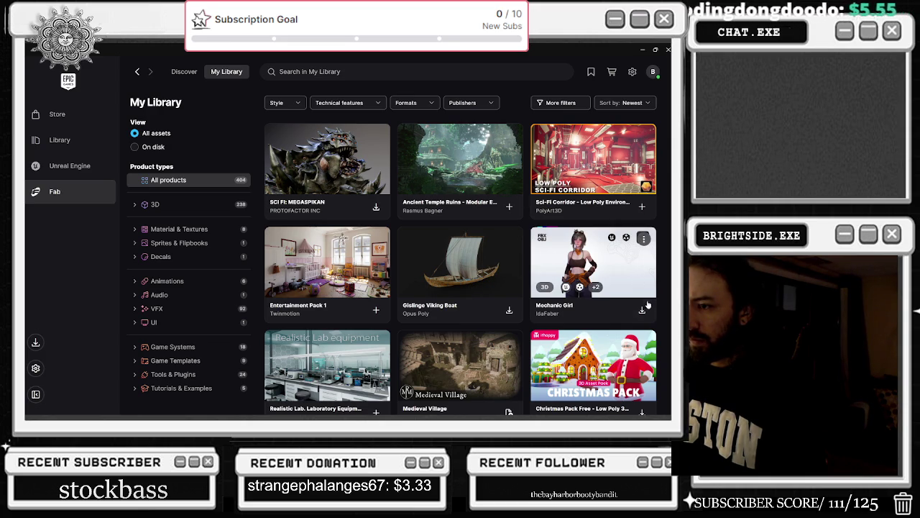
scroll(648, 298, "down", 3)
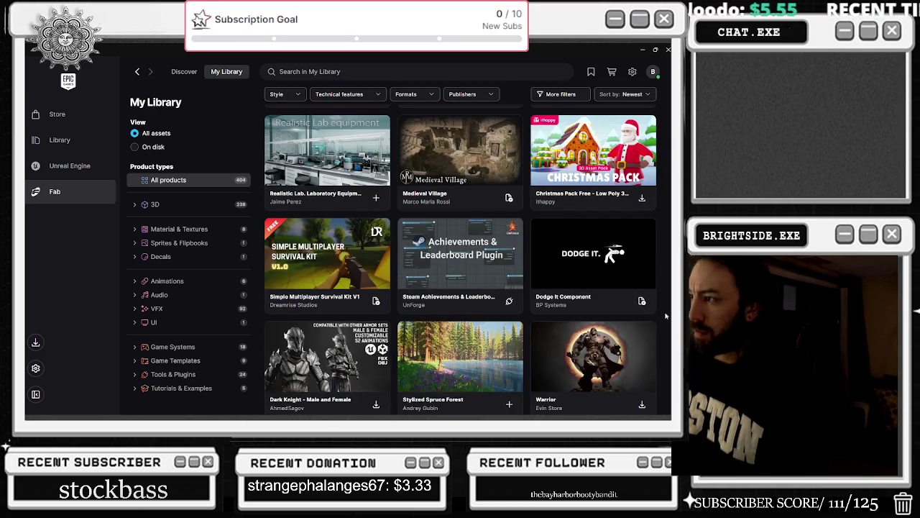
scroll(662, 314, "up", 5)
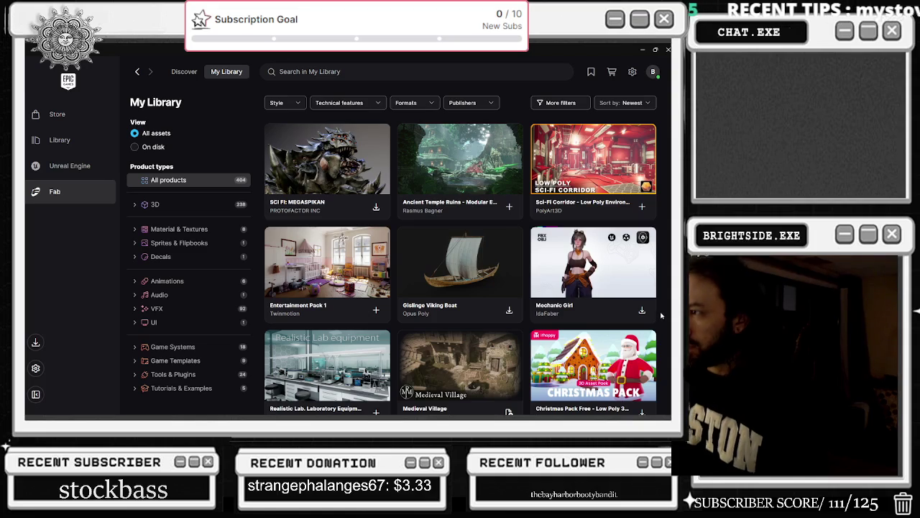
scroll(662, 315, "down", 10)
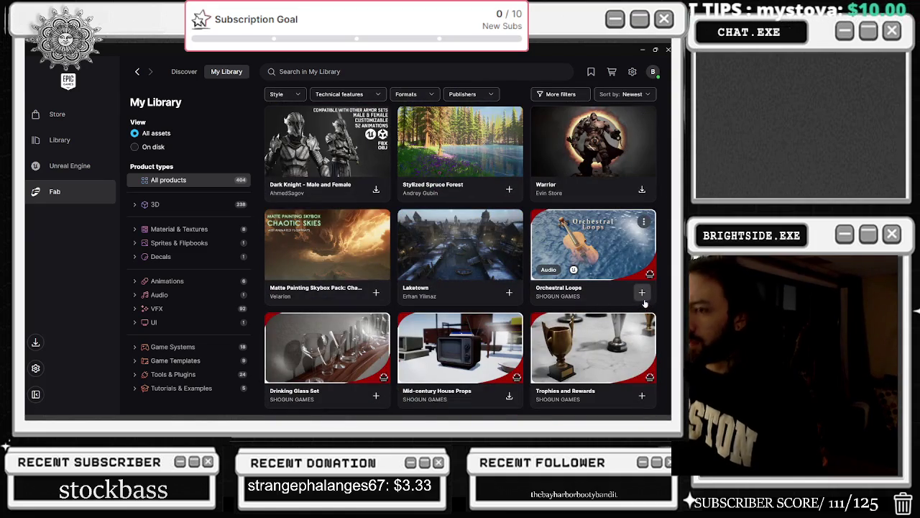
scroll(598, 257, "up", 10)
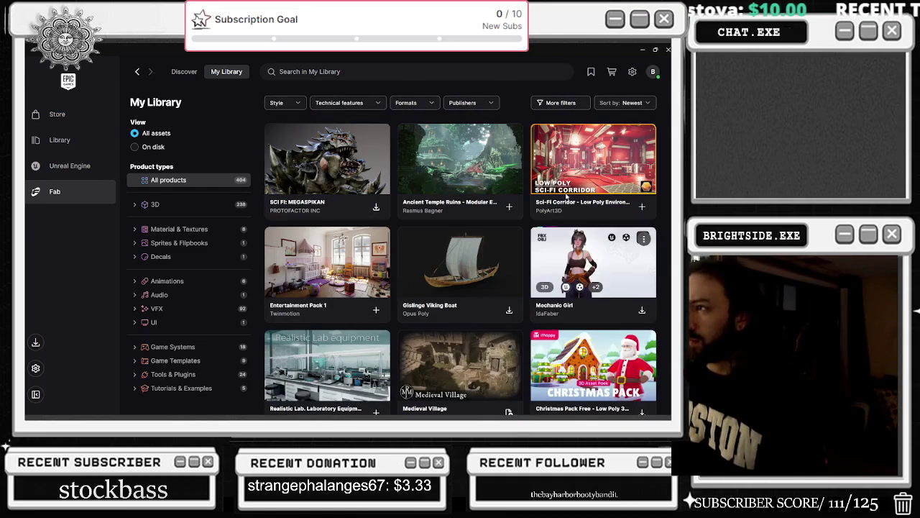
left_click(340, 71)
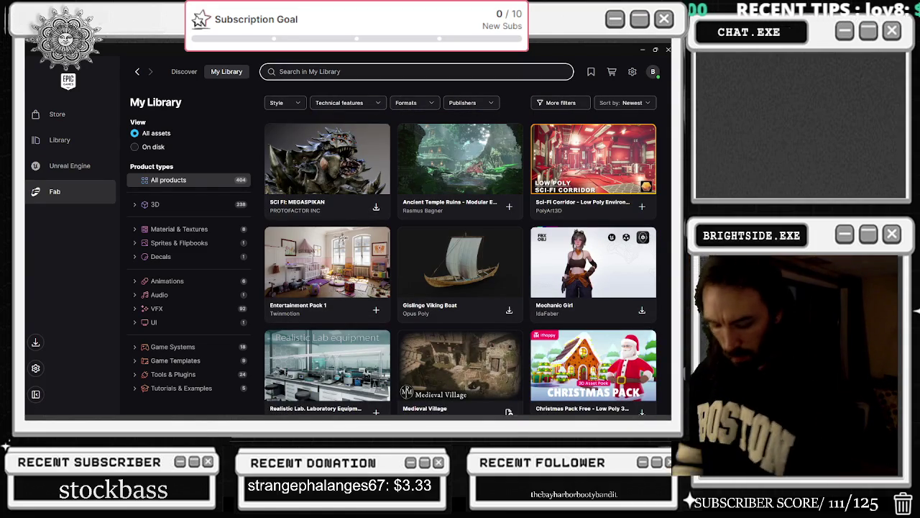
Search My Library for 'body' and start adding Character Body FX Vol. 3 to a project.
type("body")
key("Return")
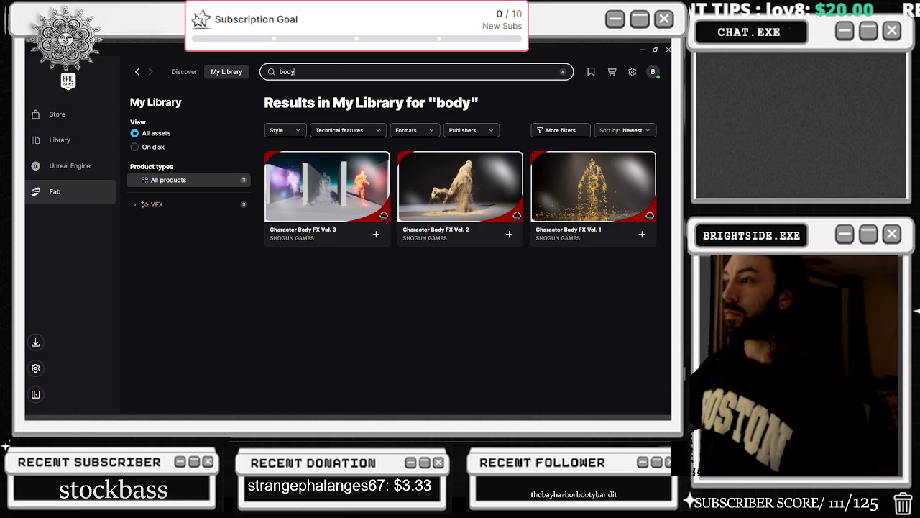
left_click(376, 233)
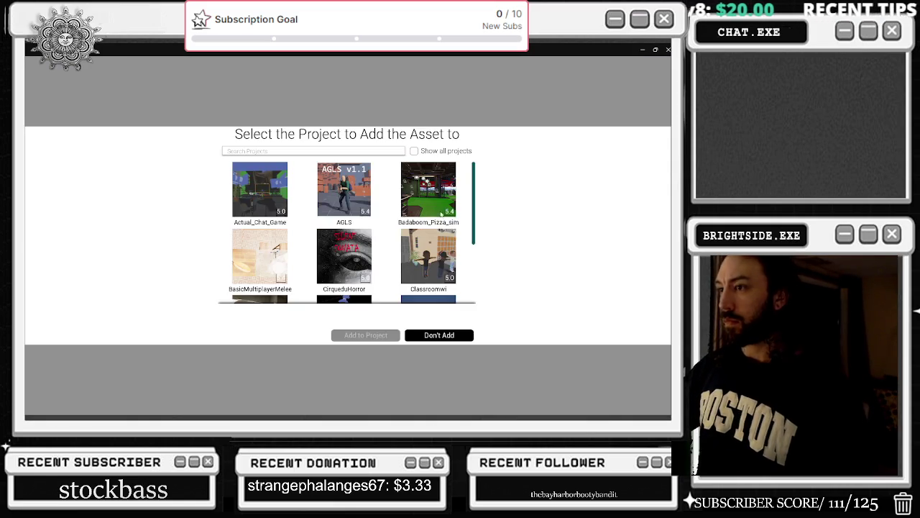
scroll(425, 237, "down", 4)
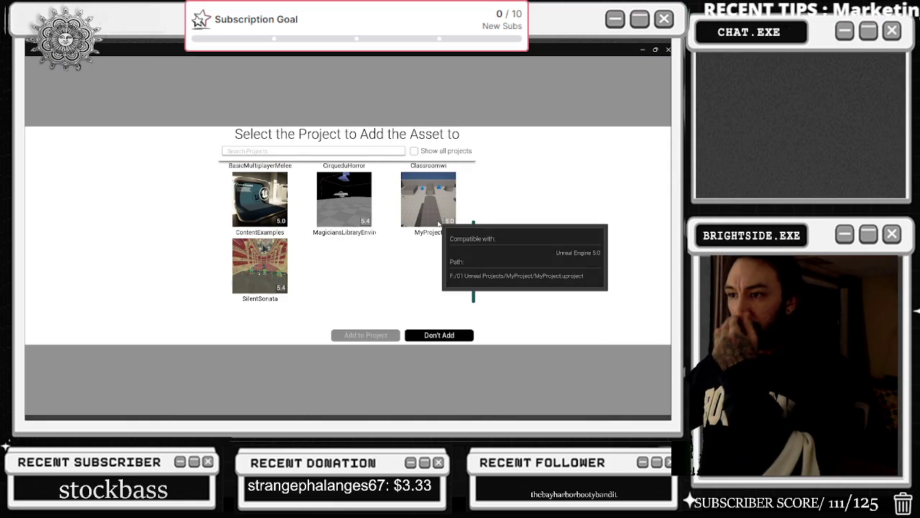
scroll(404, 270, "up", 5)
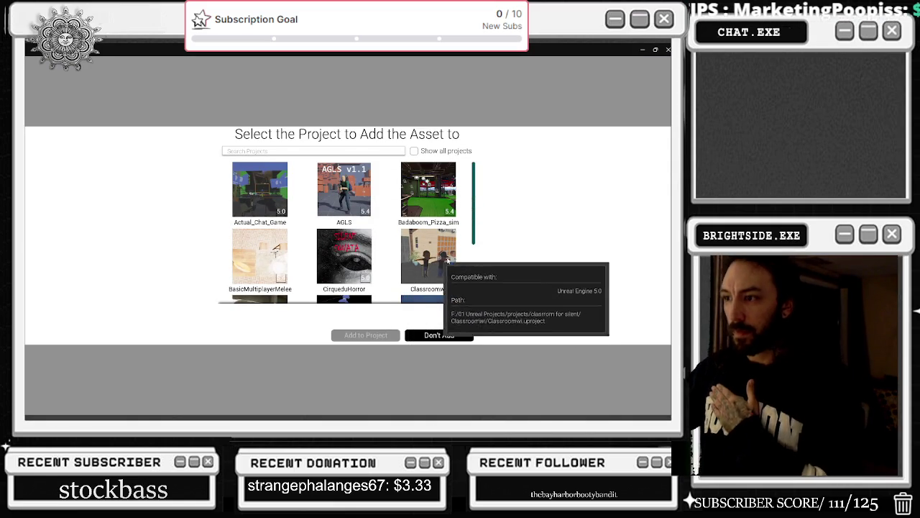
scroll(446, 246, "down", 2)
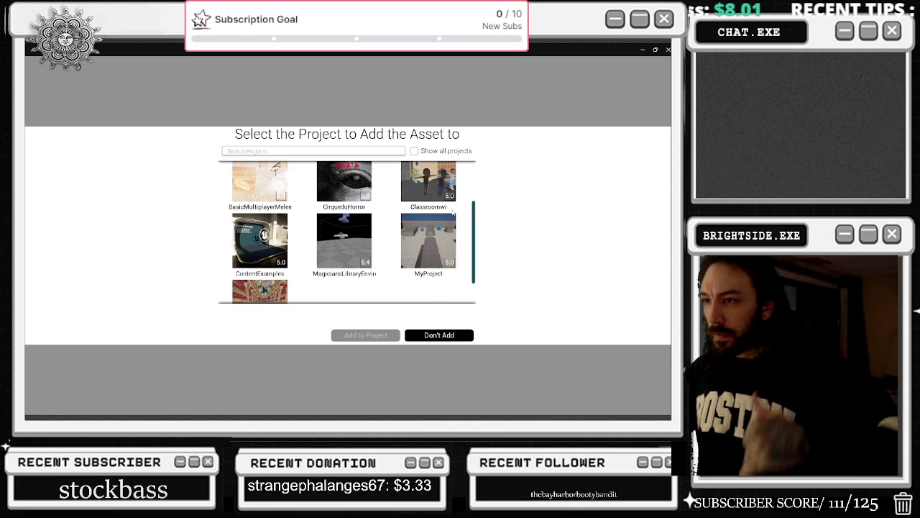
scroll(412, 257, "up", 3)
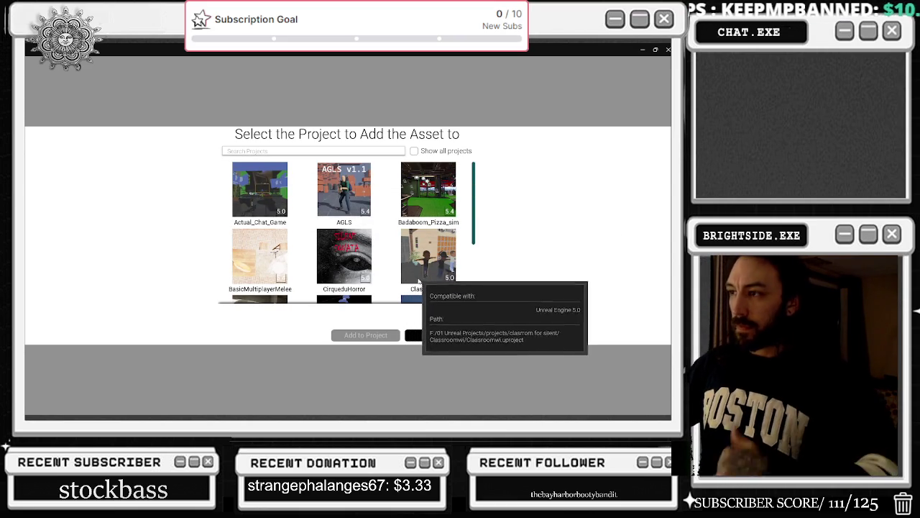
Choose Actual_Chat_Game as the target project and add the pack to it.
left_click(266, 191)
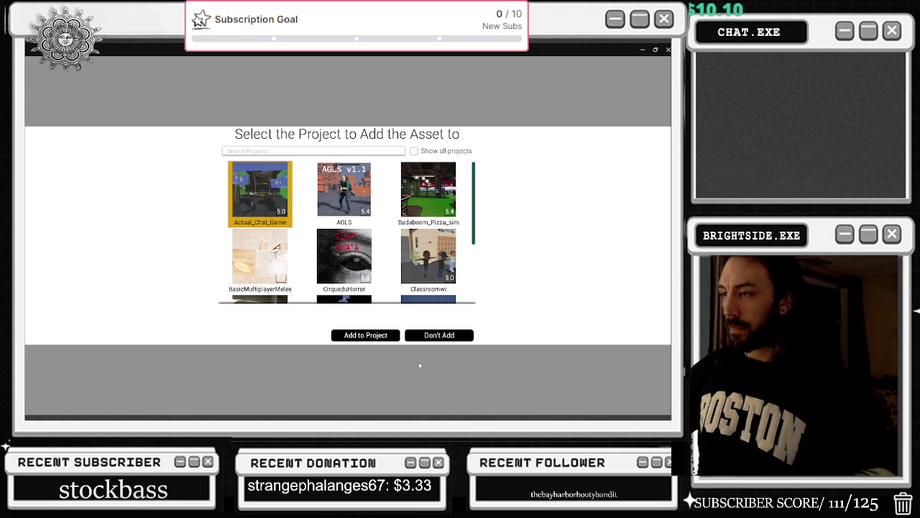
scroll(415, 295, "down", 1)
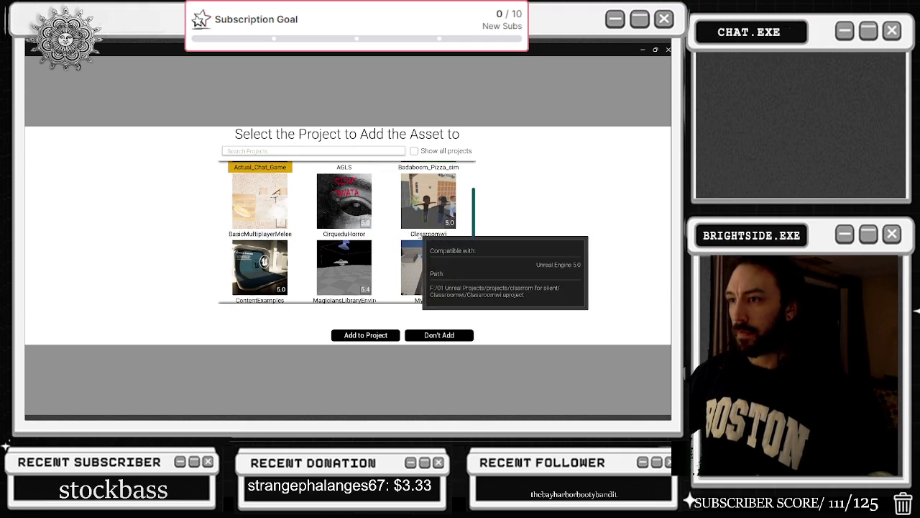
scroll(366, 288, "up", 1)
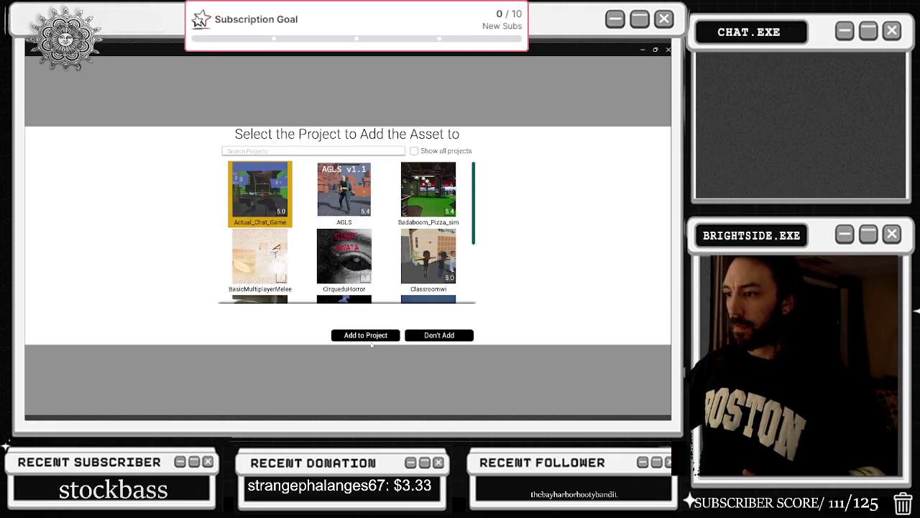
left_click(372, 337)
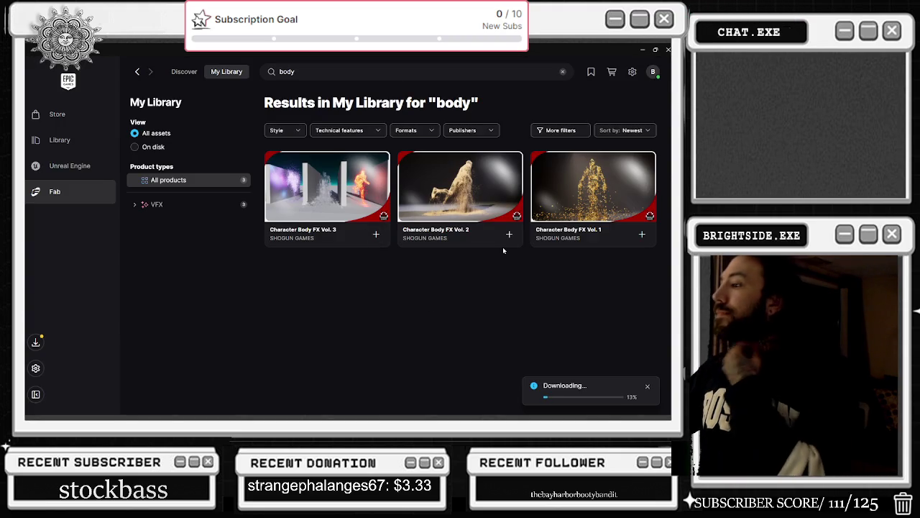
Step through all the Character Body FX Vol. 1 preview images, then close its details.
left_click(576, 195)
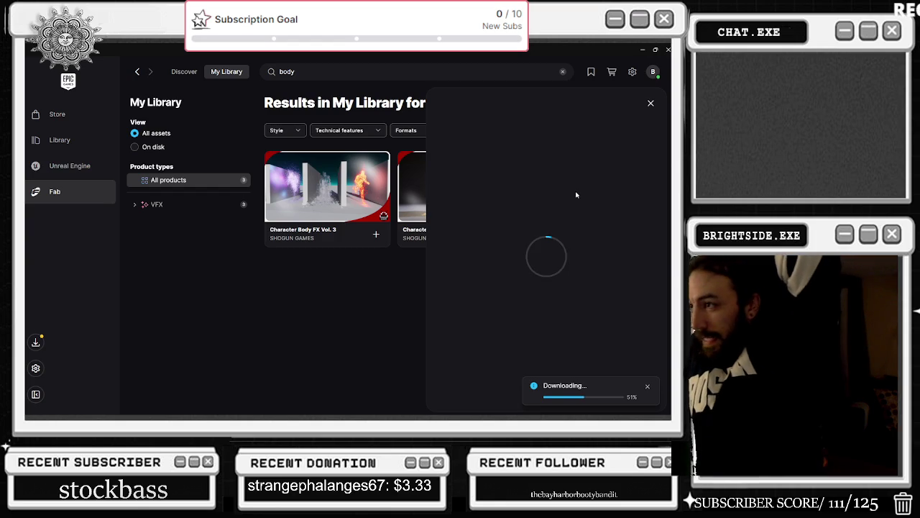
left_click(648, 185)
left_click(648, 185)
left_click(648, 186)
left_click(648, 185)
left_click(648, 185)
left_click(648, 185)
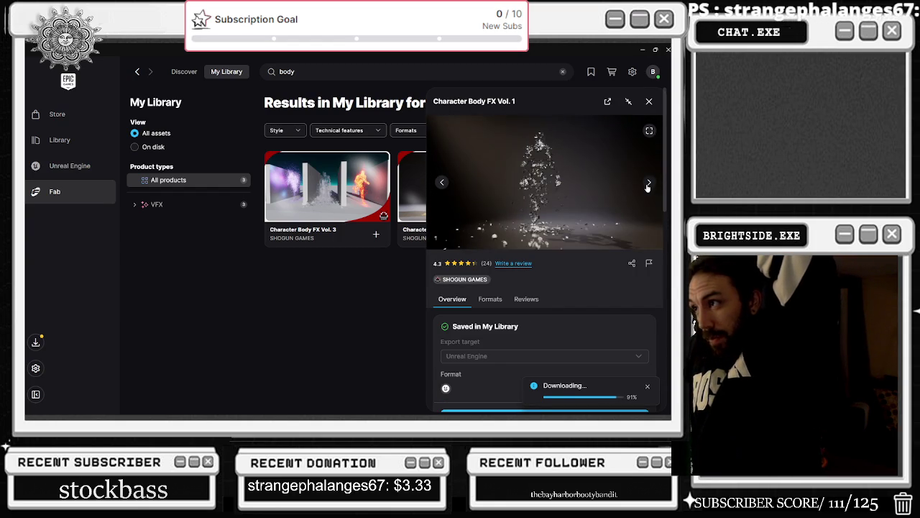
left_click(648, 185)
left_click(648, 185)
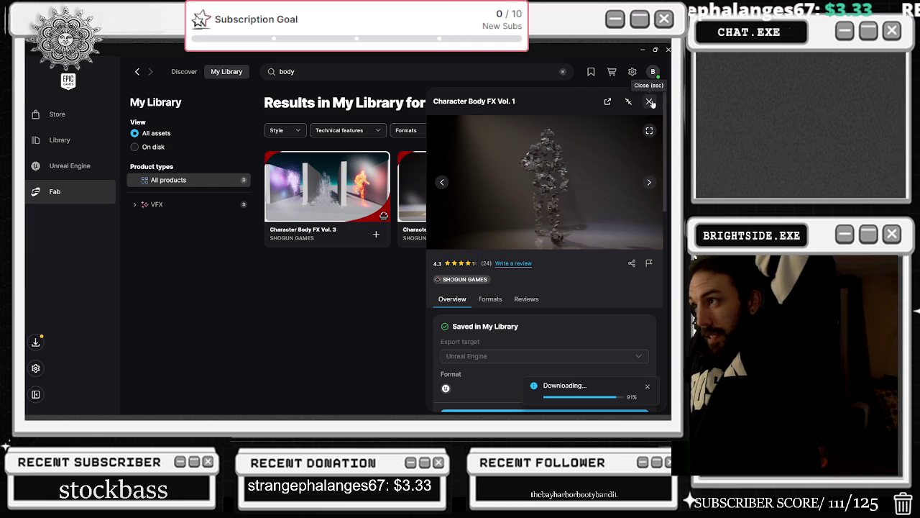
left_click(649, 102)
Step through the Character Body FX Vol. 2 previews, close them, and go to the game Library.
left_click(490, 186)
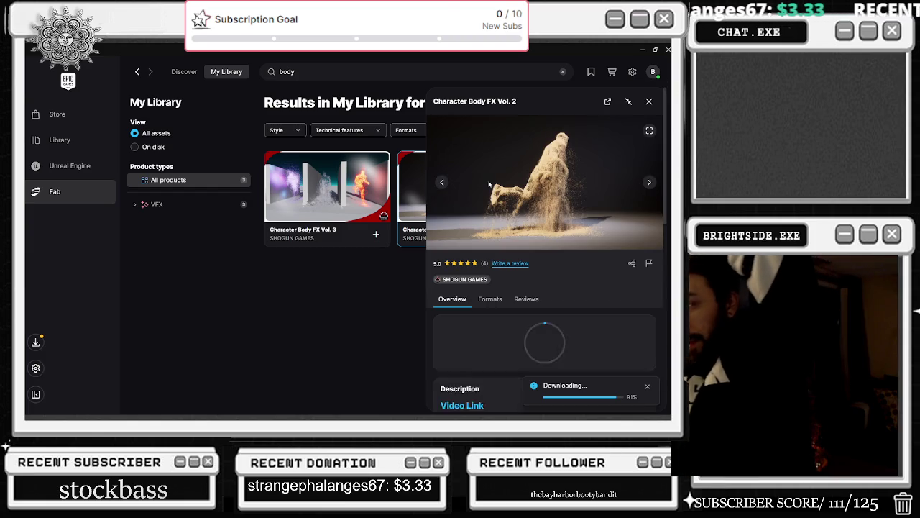
left_click(648, 185)
left_click(648, 185)
left_click(648, 185)
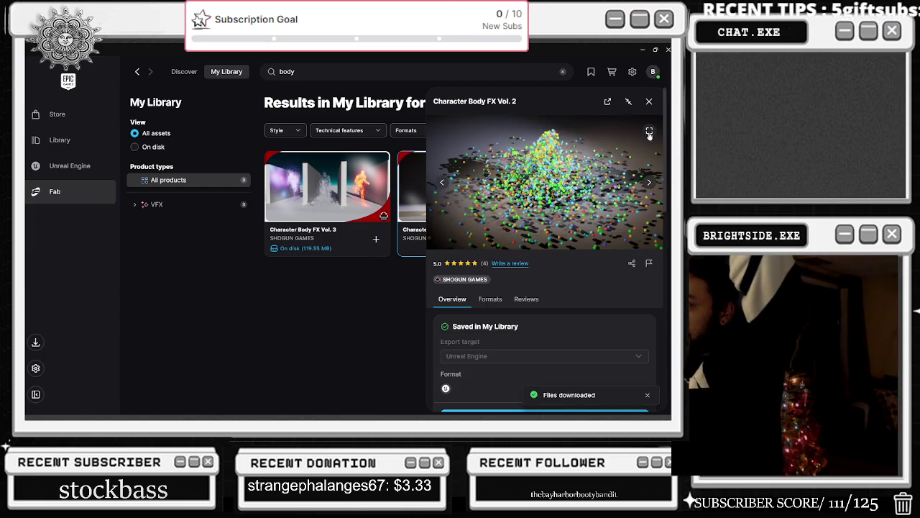
left_click(650, 102)
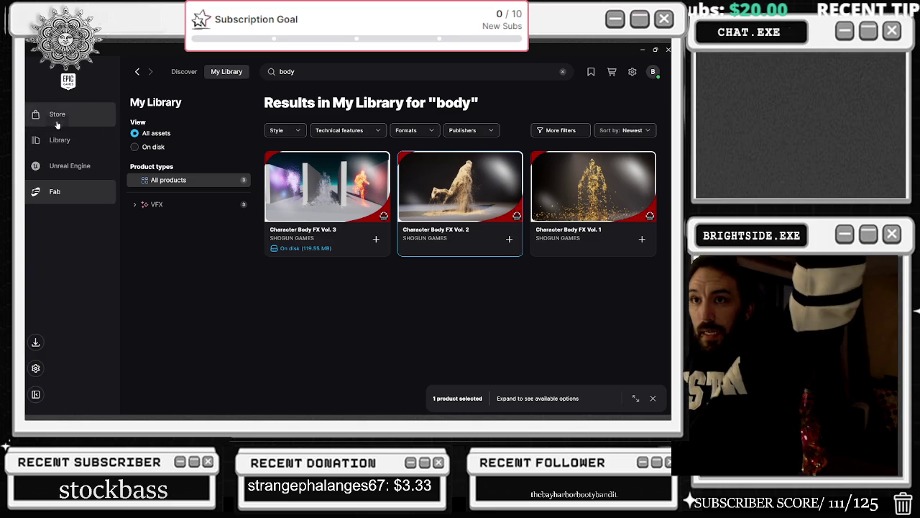
left_click(75, 141)
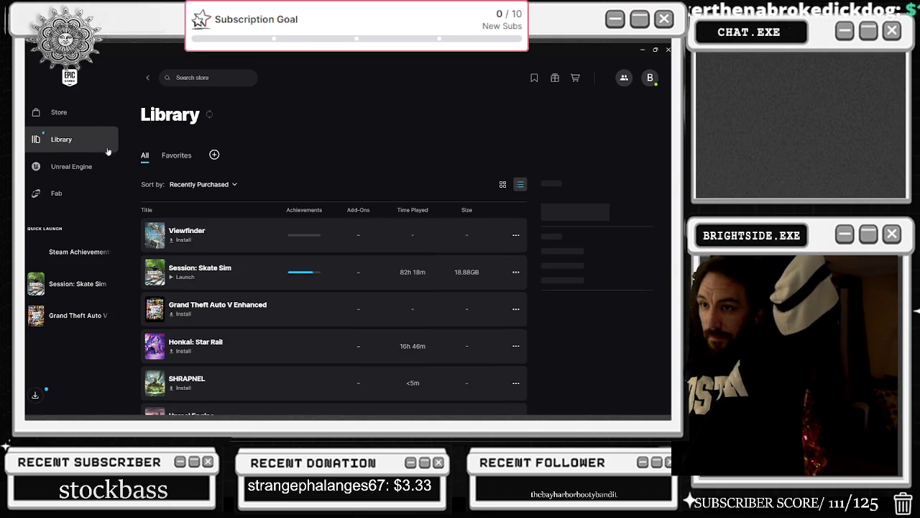
Launch Actual_Chat_Game from Unreal Engine My Projects and minimize the launcher.
left_click(63, 174)
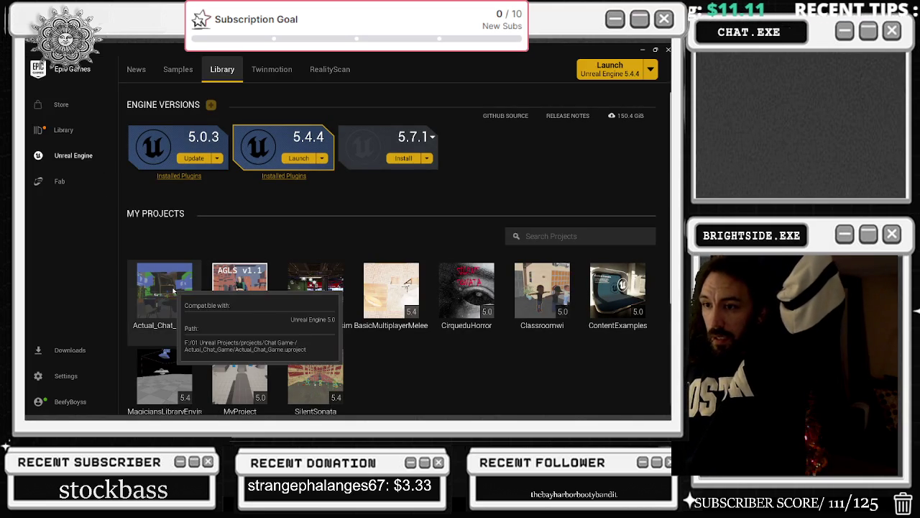
double_click(173, 290)
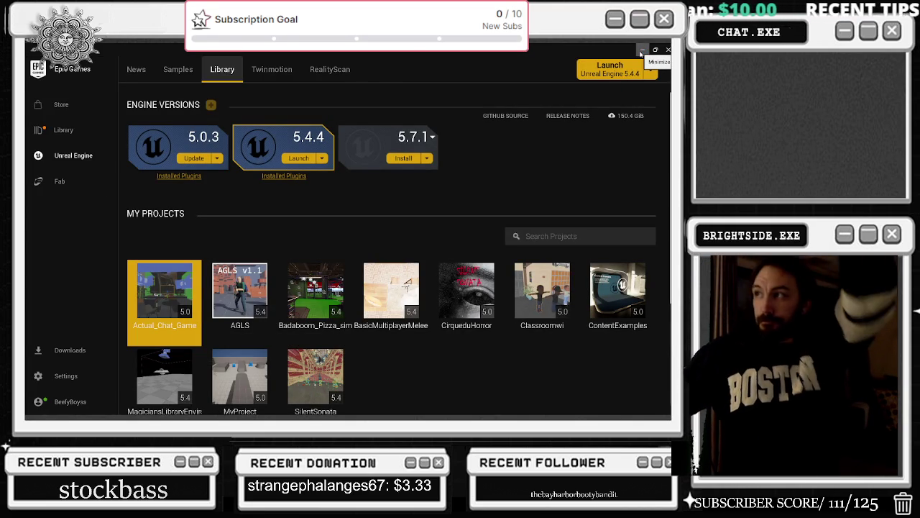
left_click(641, 54)
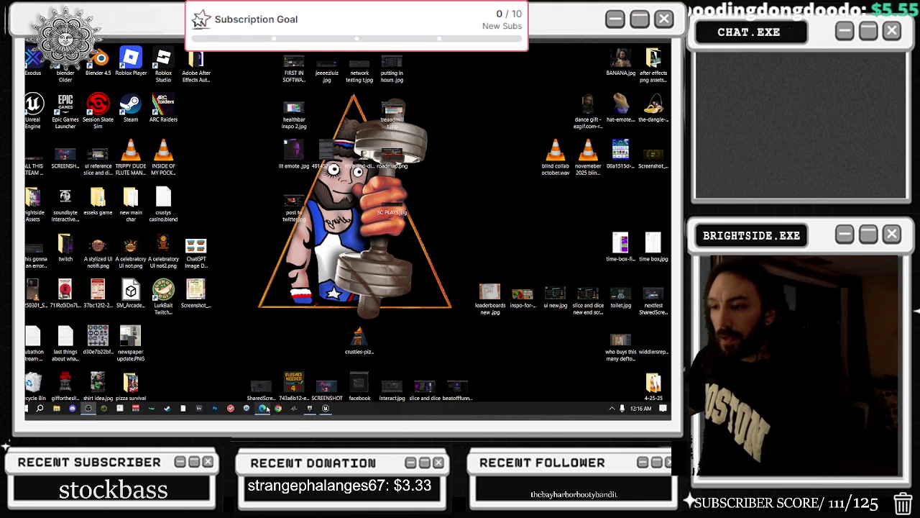
Close the Fab Character Body FX tab in Edge, minimize the browser, and return to Unreal Editor.
left_click(264, 408)
scroll(375, 249, "up", 3)
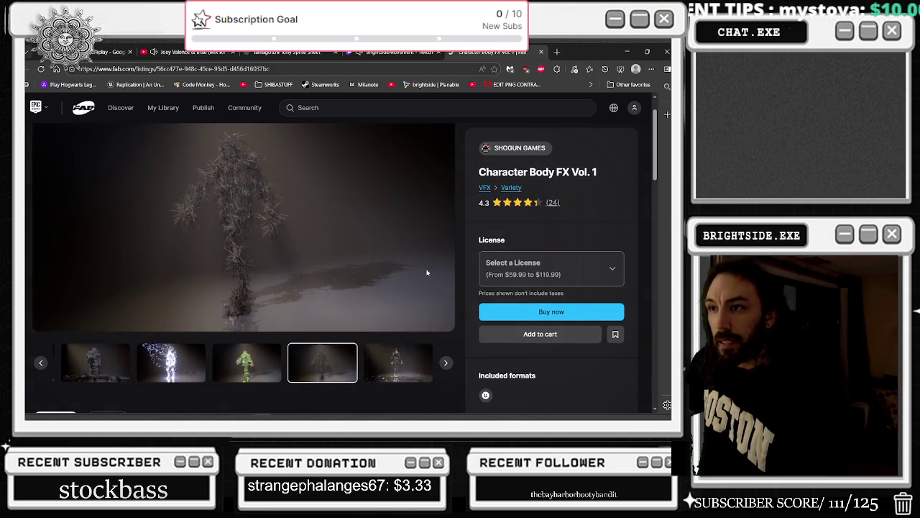
left_click(541, 52)
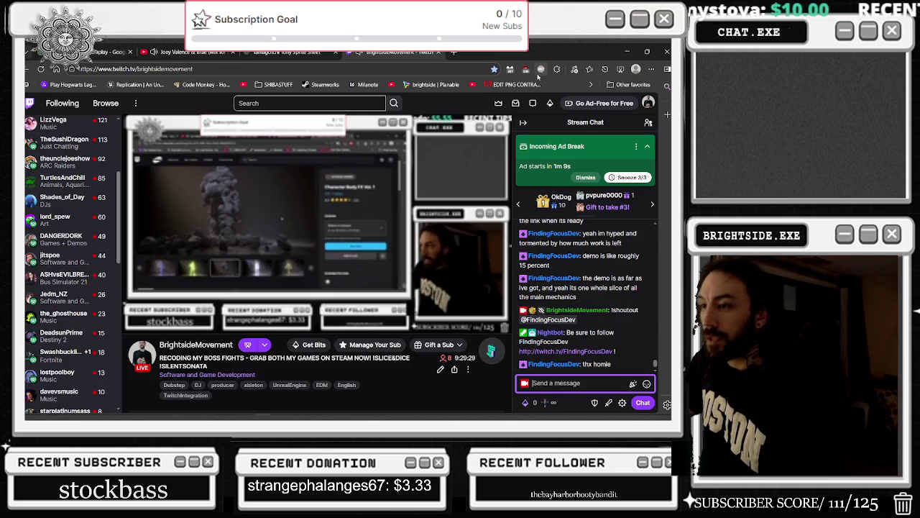
left_click(627, 52)
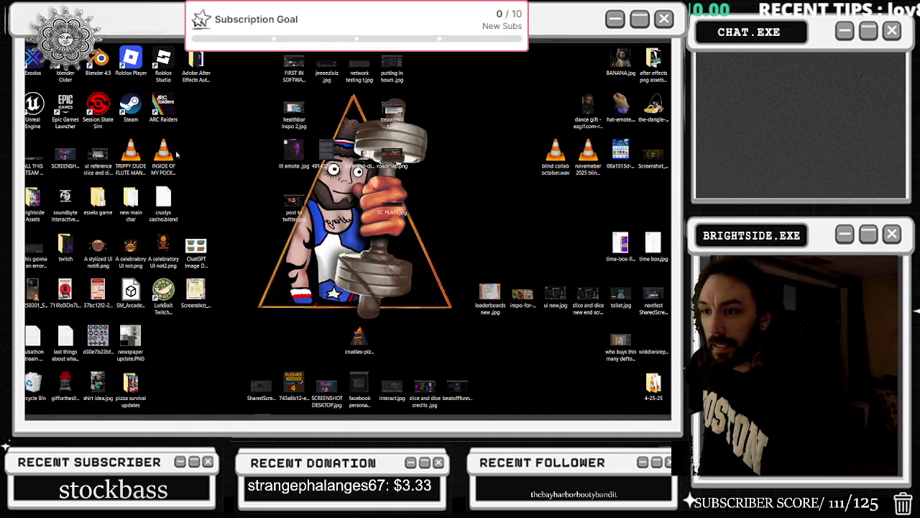
left_click(327, 410)
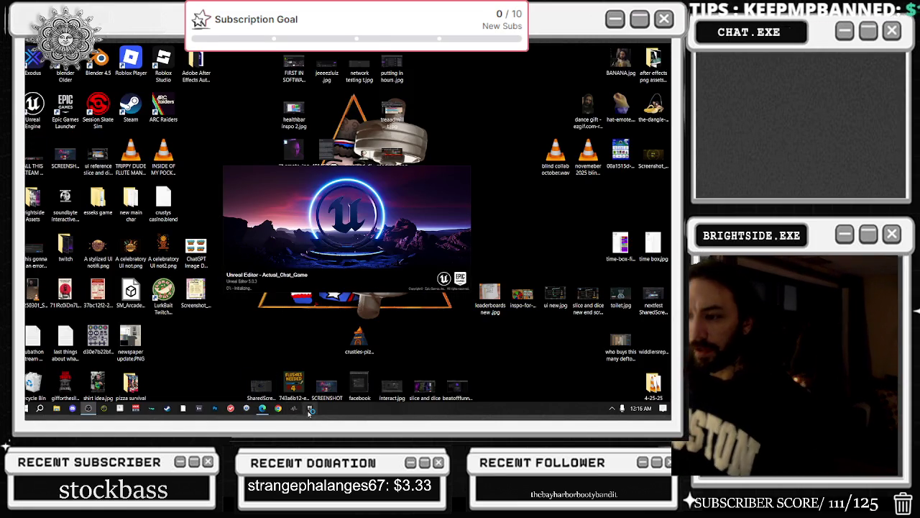
In the launcher, page through the Abstract FX: Sprites preview images to the reviews slide, then close them.
left_click(310, 414)
scroll(339, 272, "down", 5)
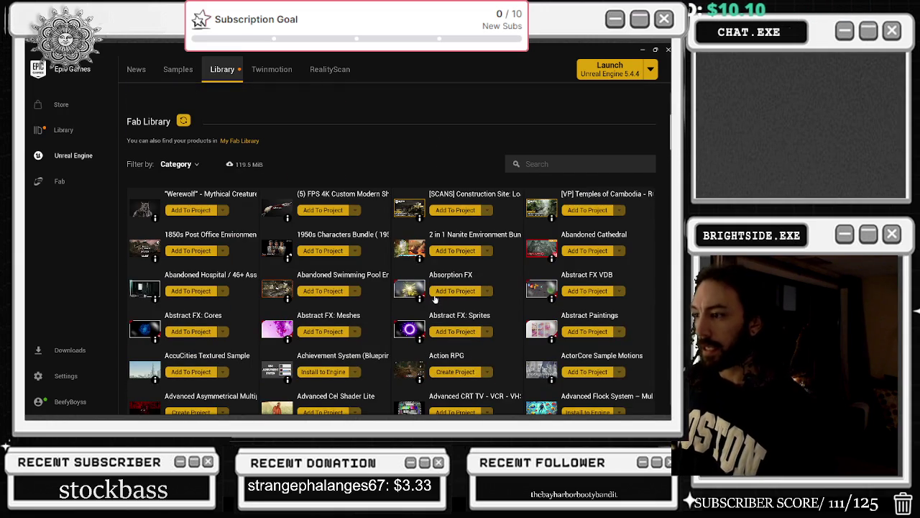
scroll(429, 296, "down", 1)
left_click(406, 295)
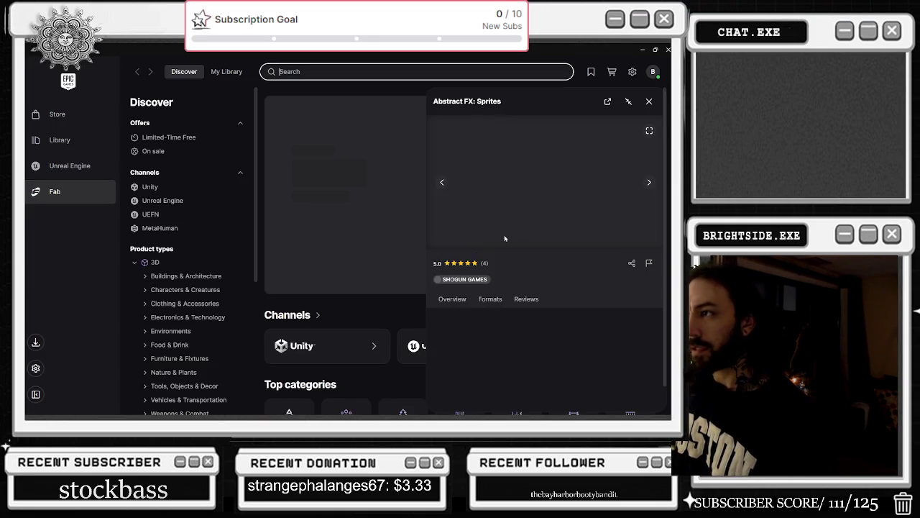
left_click(649, 182)
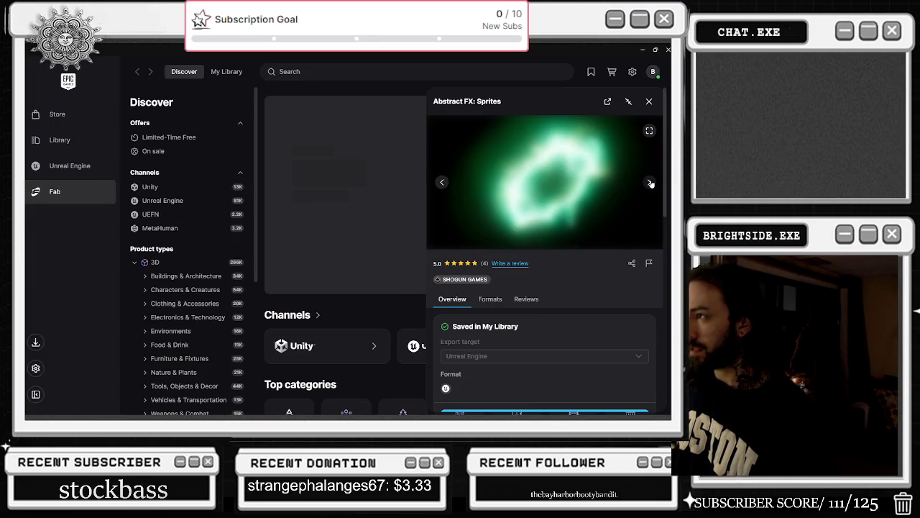
left_click(651, 184)
left_click(651, 183)
left_click(651, 184)
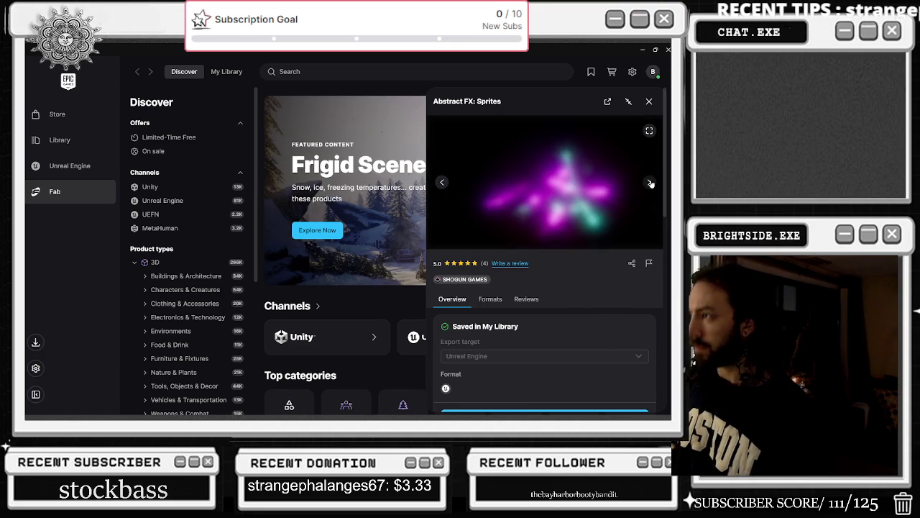
left_click(651, 183)
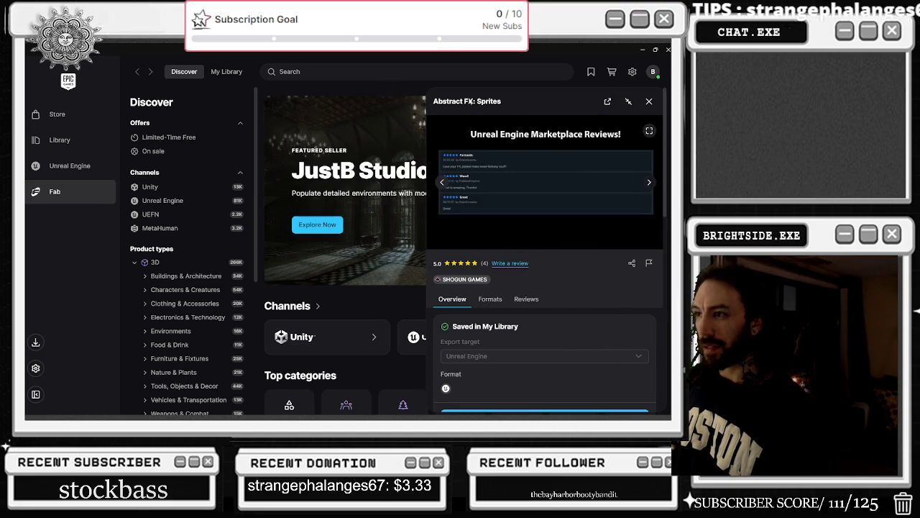
left_click(649, 101)
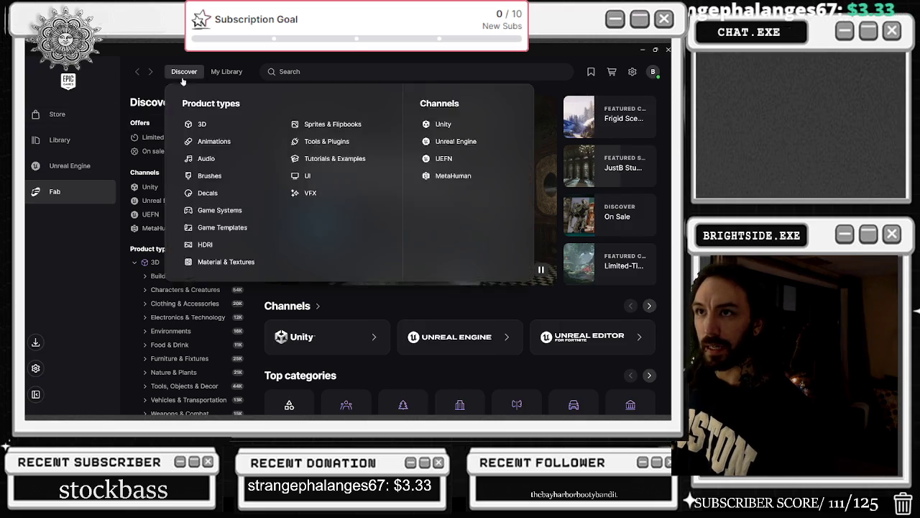
From the Unreal Engine library, page through the Abstract FX: Meshes previews and close its details.
left_click(69, 168)
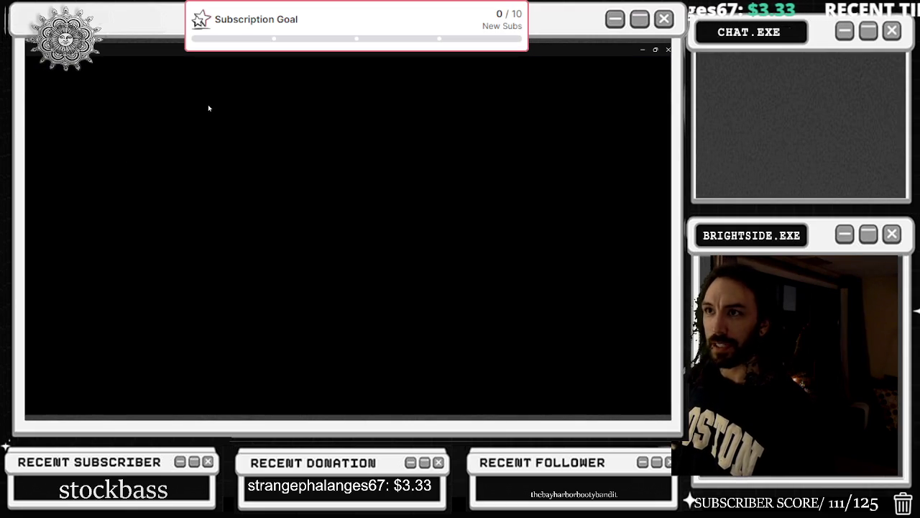
scroll(301, 357, "down", 5)
scroll(301, 358, "down", 3)
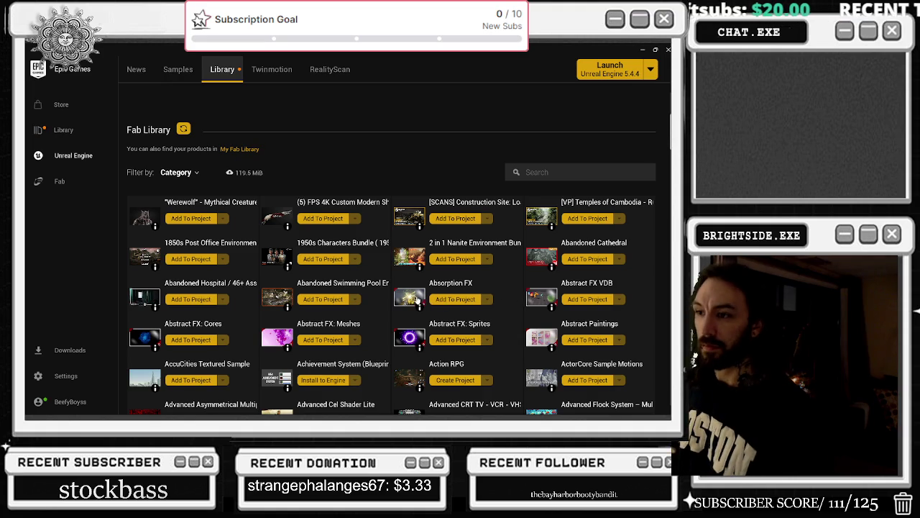
left_click(270, 338)
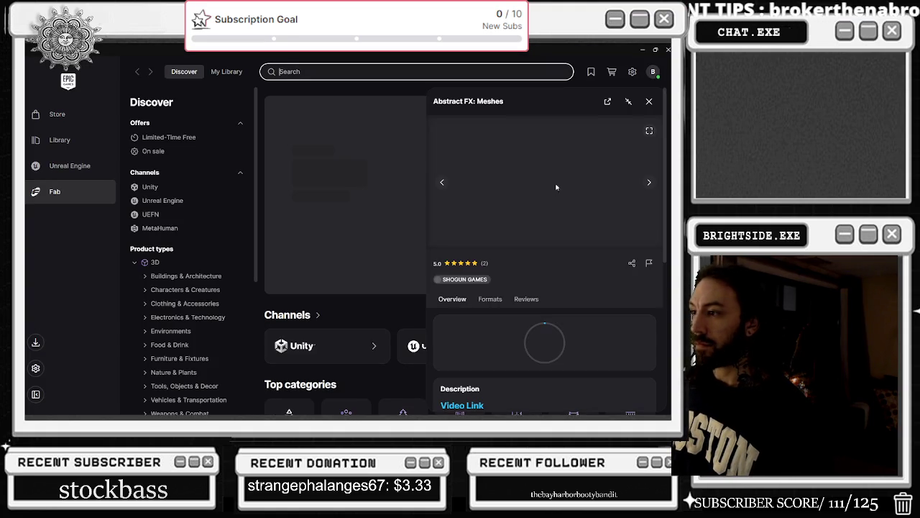
left_click(651, 183)
left_click(650, 184)
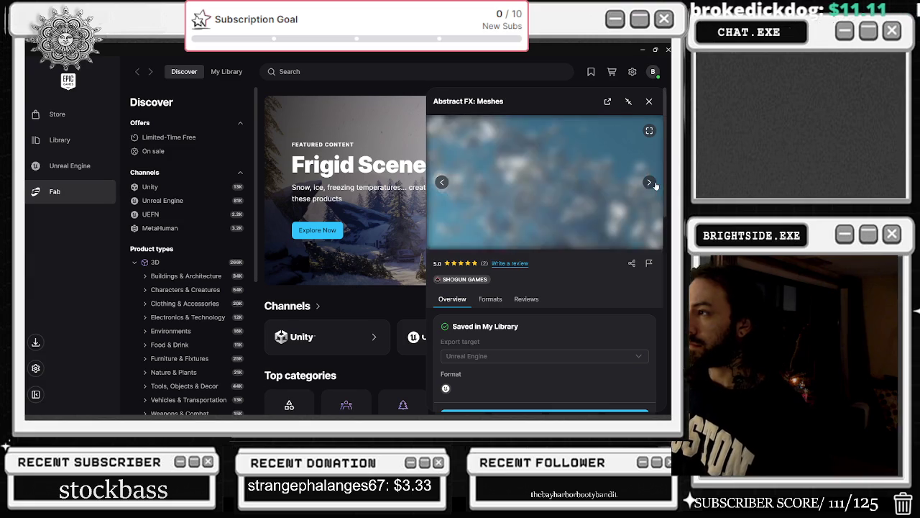
left_click(651, 183)
left_click(651, 183)
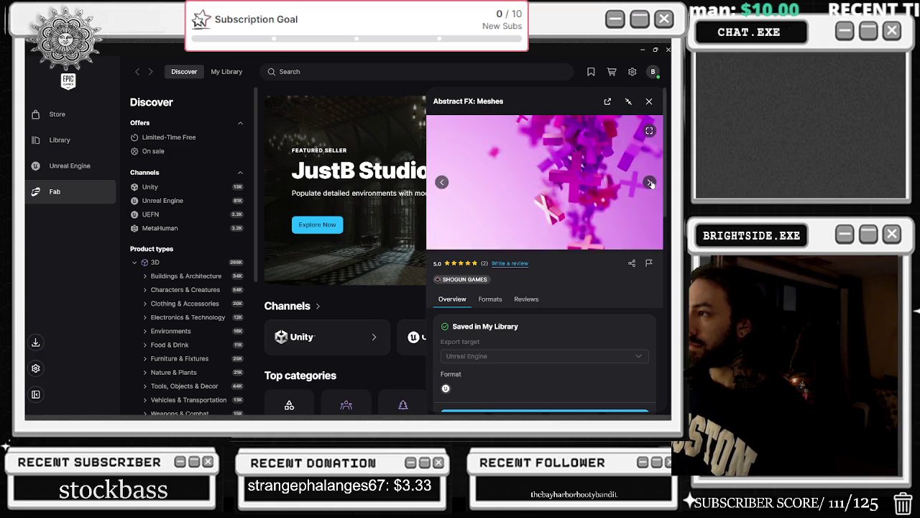
left_click(649, 101)
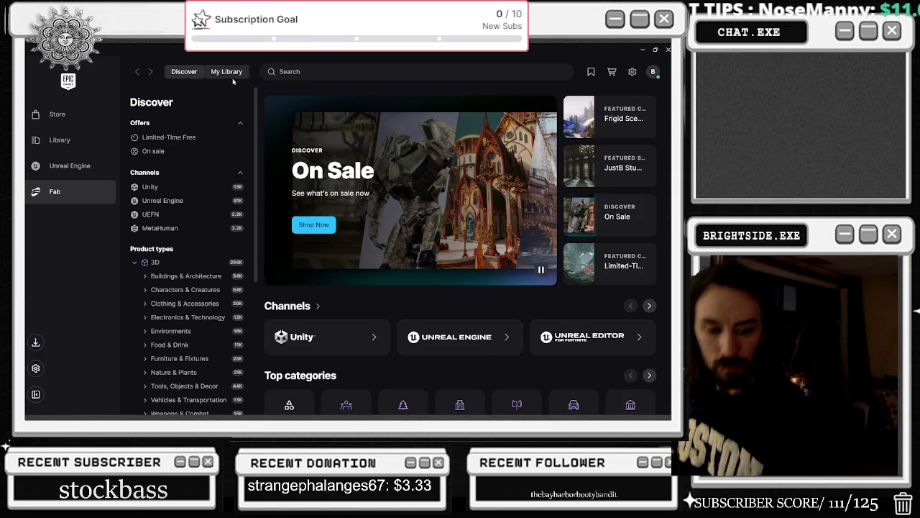
In My Library, page through the Fog Wall VDB previews from cave entrance to fog wall samples, then close.
left_click(229, 73)
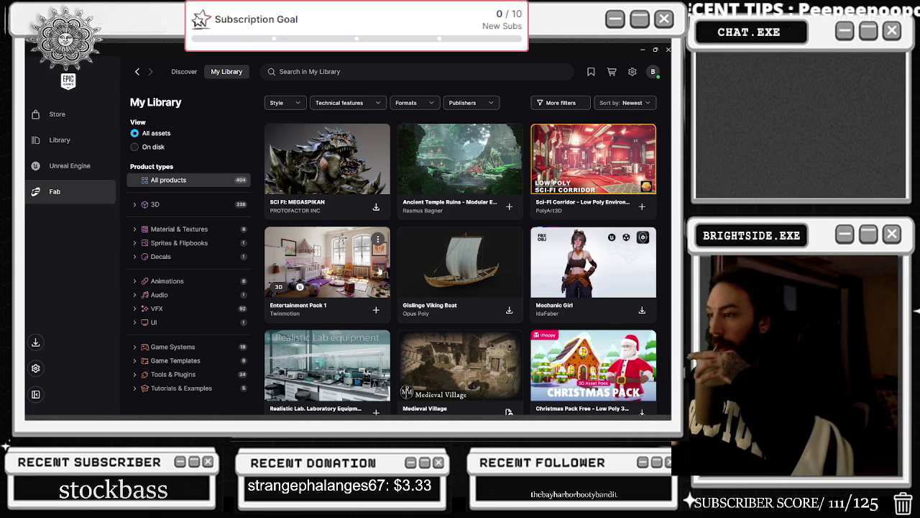
scroll(381, 272, "down", 2)
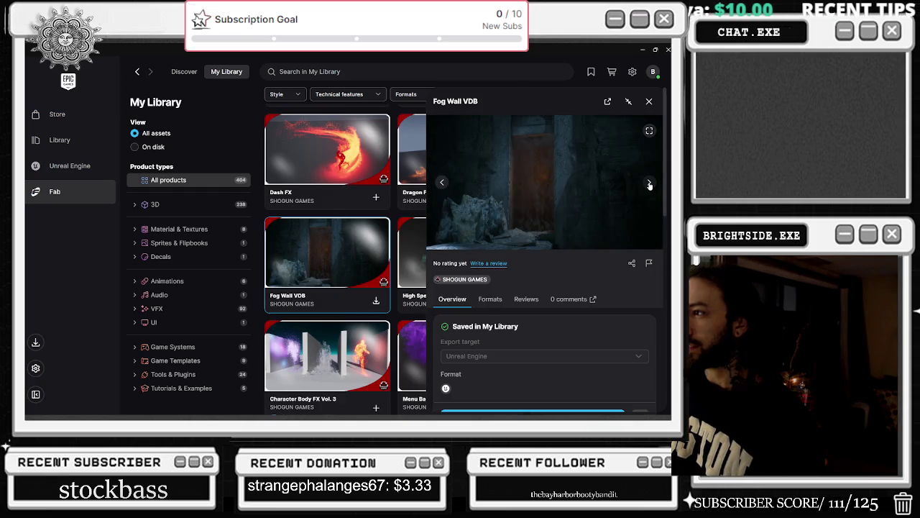
left_click(649, 185)
left_click(650, 185)
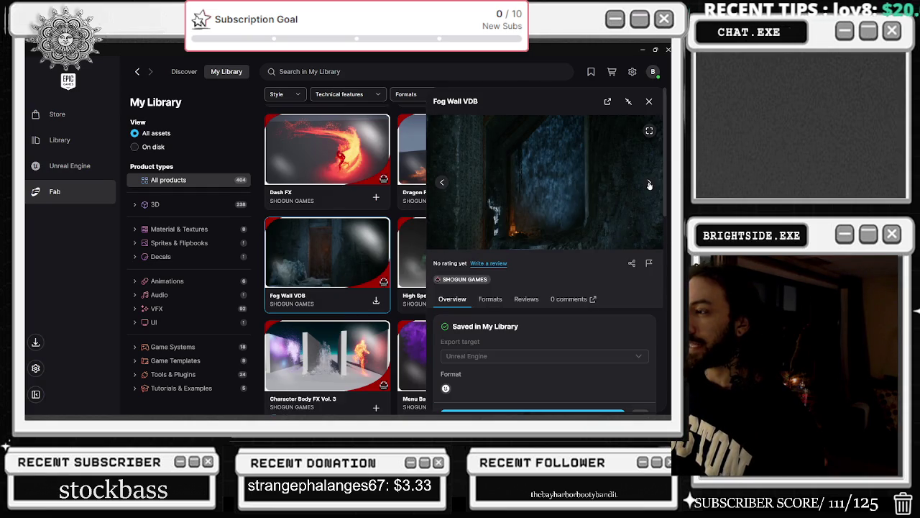
left_click(650, 185)
left_click(649, 185)
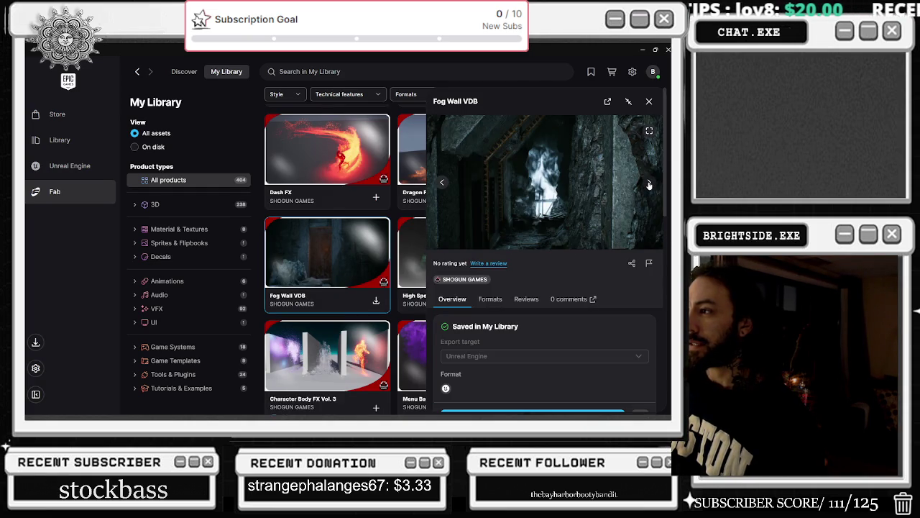
left_click(649, 185)
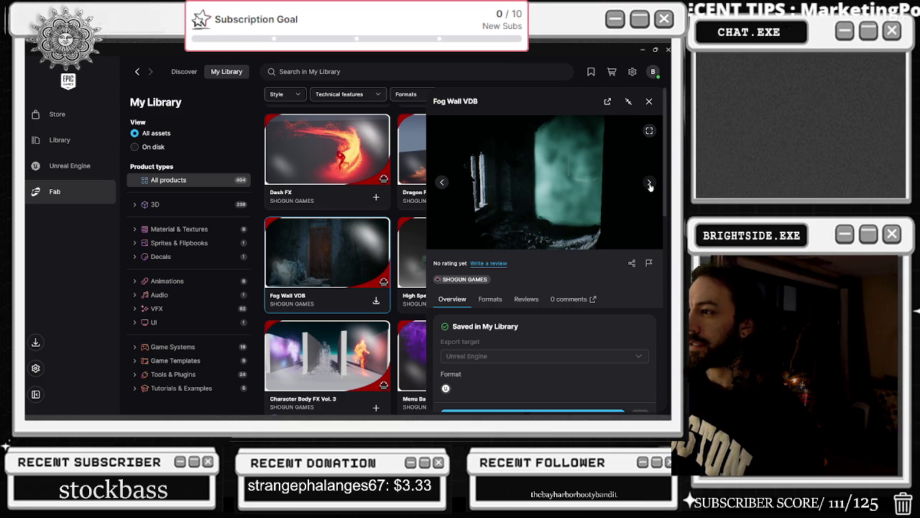
left_click(650, 185)
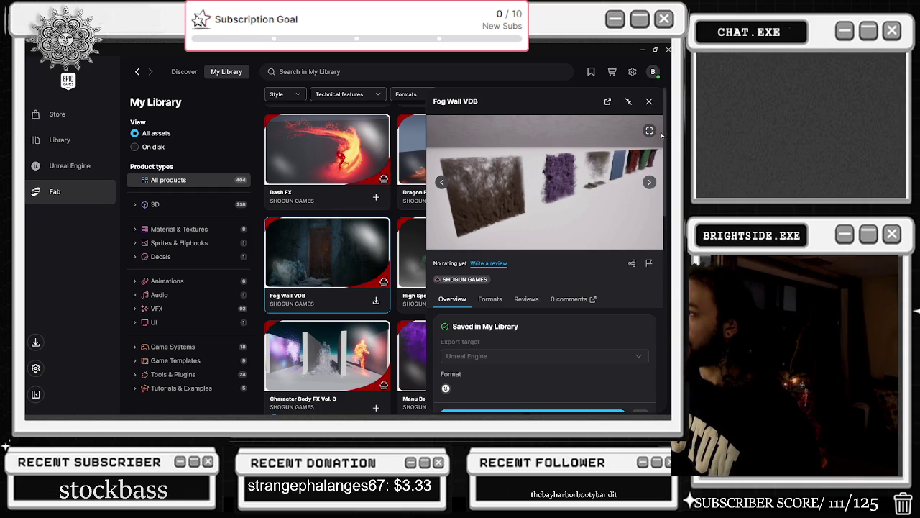
left_click(650, 102)
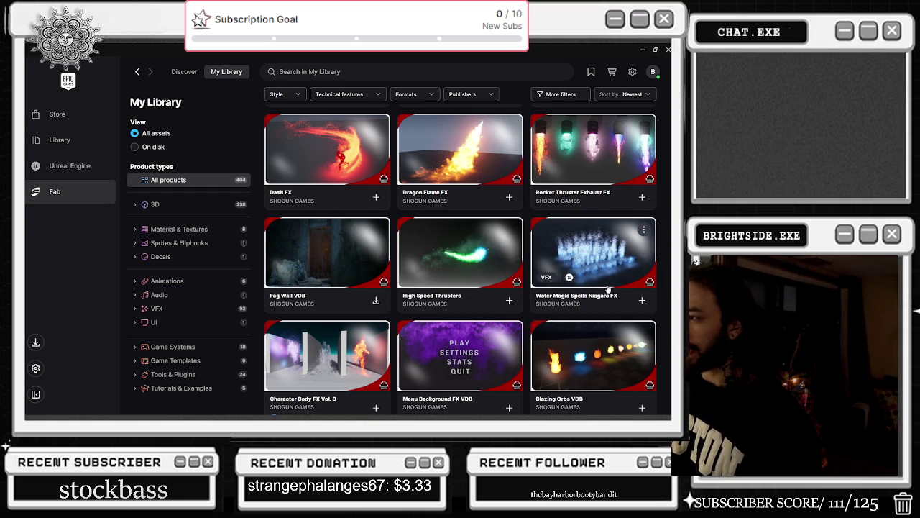
Scroll down the Shogun Games asset grid and back up, then open the Portal Niagara Fluids card.
scroll(624, 260, "down", 1)
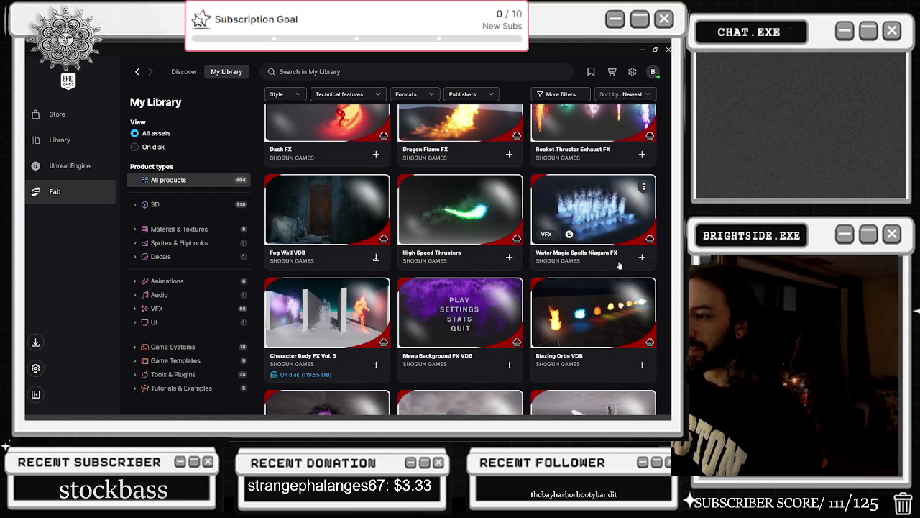
scroll(612, 280, "down", 3)
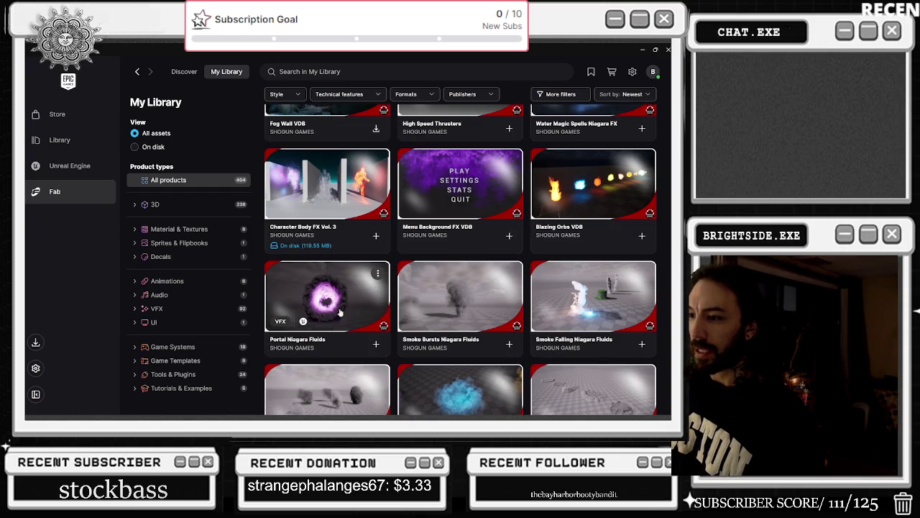
scroll(619, 294, "down", 2)
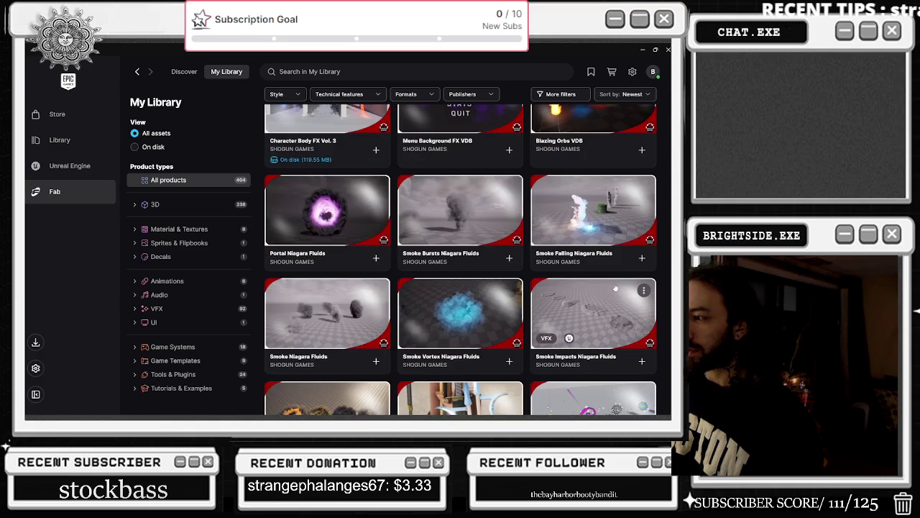
scroll(544, 293, "down", 2)
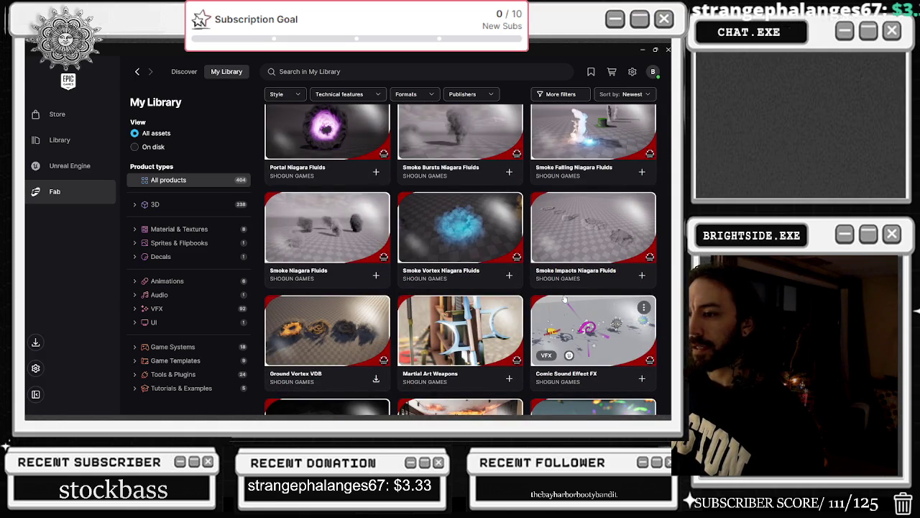
scroll(374, 349, "down", 2)
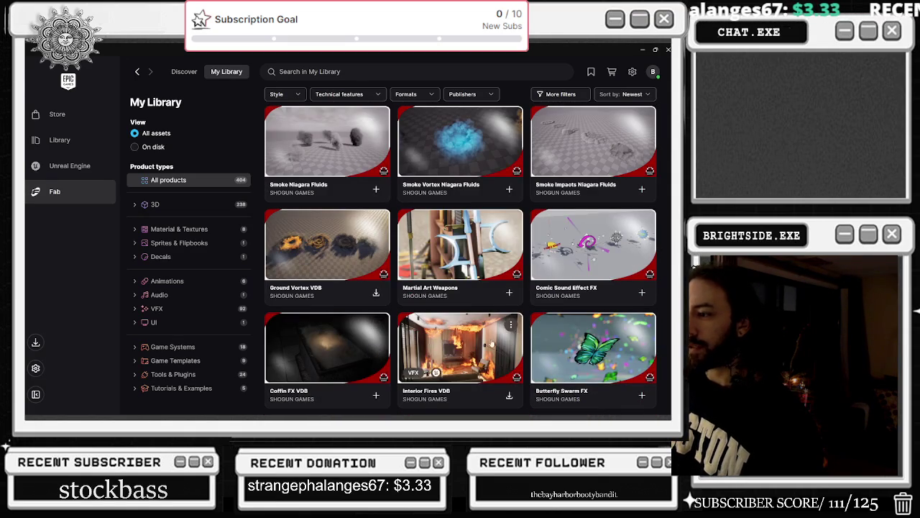
scroll(550, 345, "down", 3)
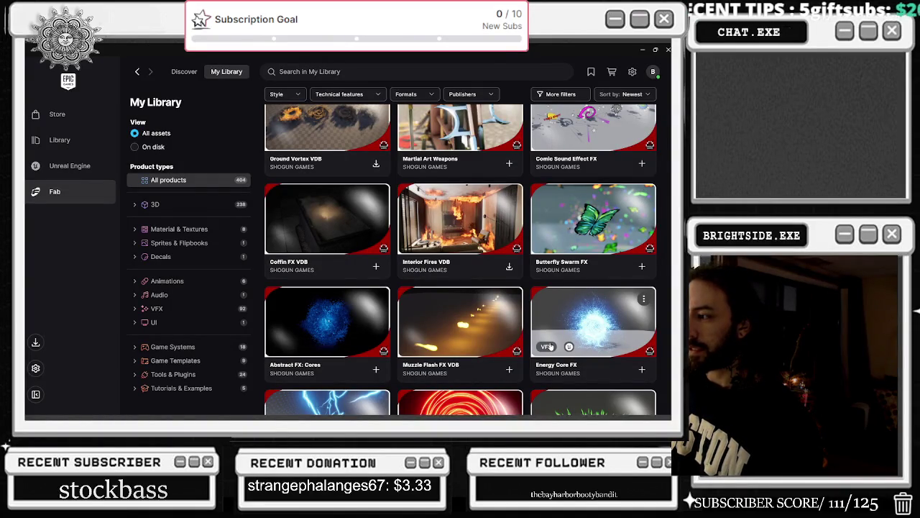
scroll(549, 347, "down", 2)
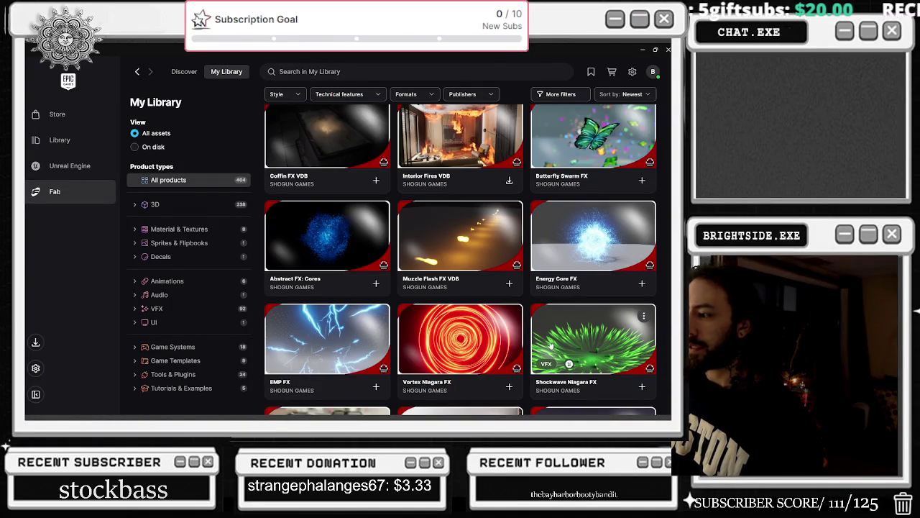
scroll(586, 333, "up", 5)
scroll(344, 267, "up", 3)
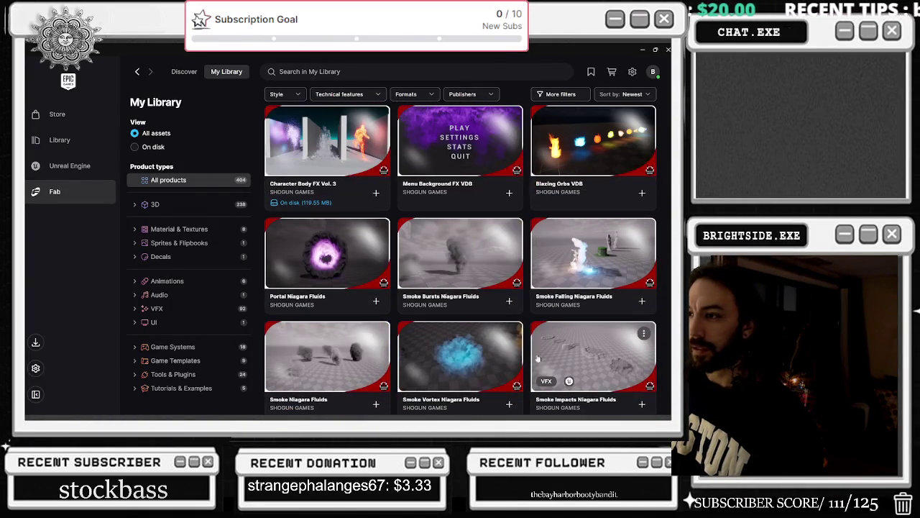
left_click(344, 267)
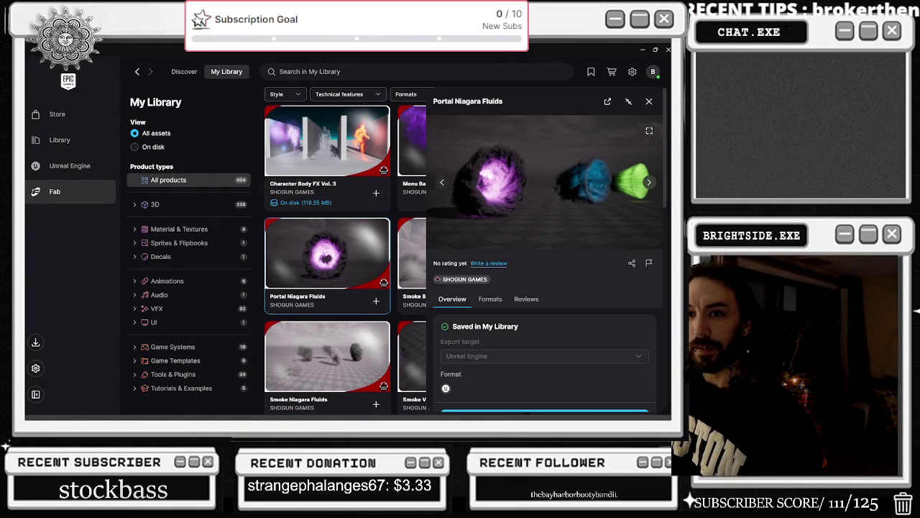
Page through the Portal Niagara Fluids previews to the purple, blue and green lineup, then choose Add to project.
left_click(650, 182)
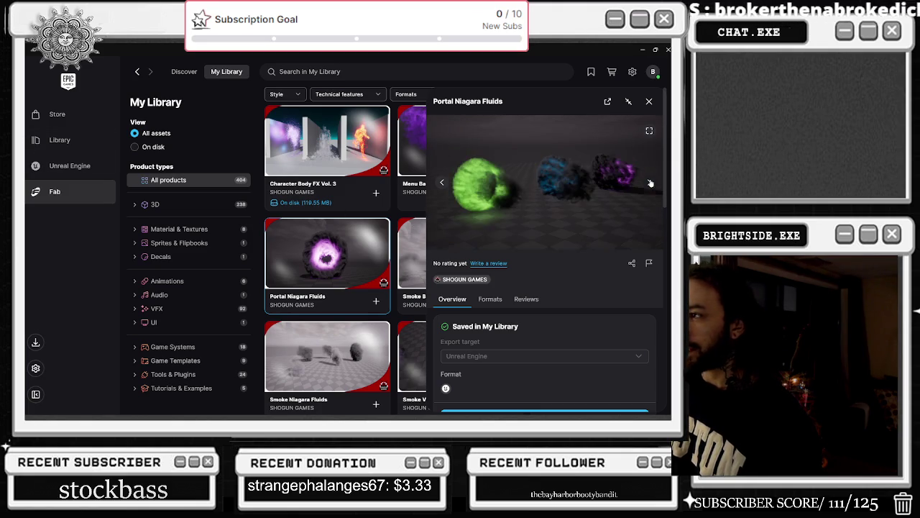
left_click(650, 184)
left_click(650, 182)
left_click(650, 183)
left_click(650, 183)
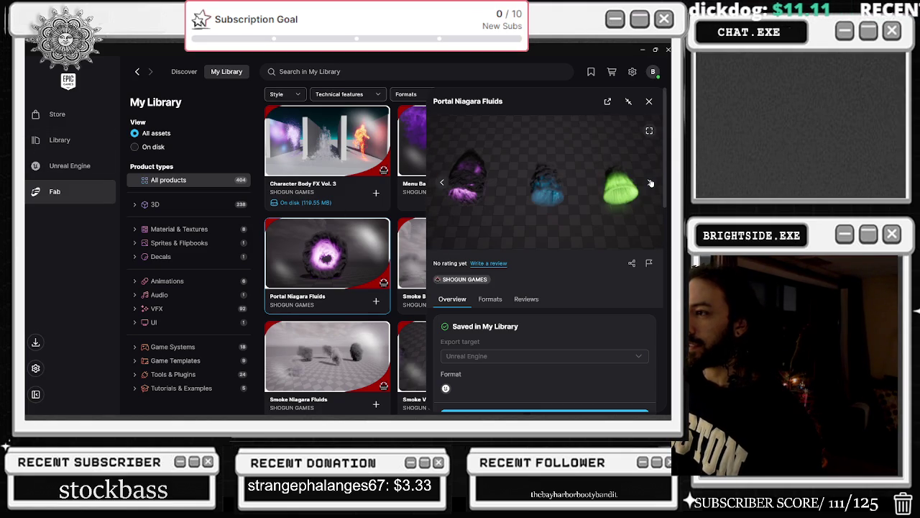
left_click(650, 183)
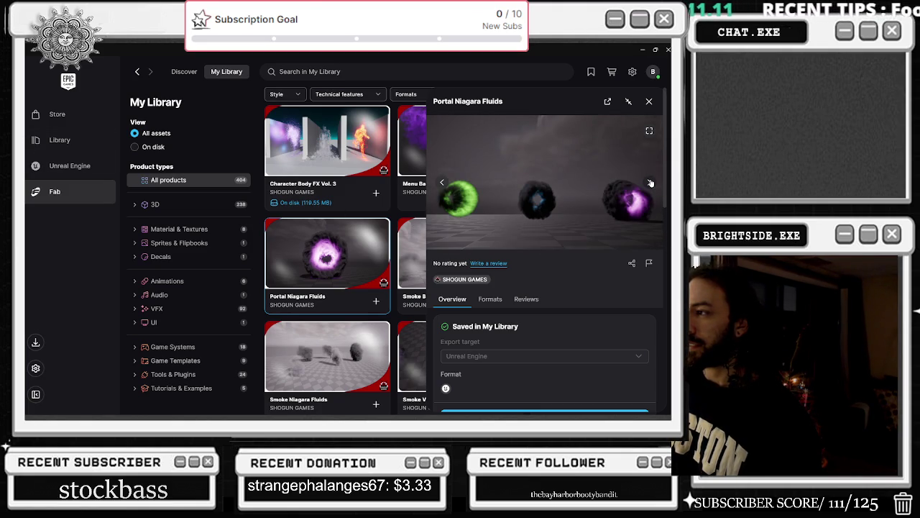
left_click(650, 182)
left_click(651, 183)
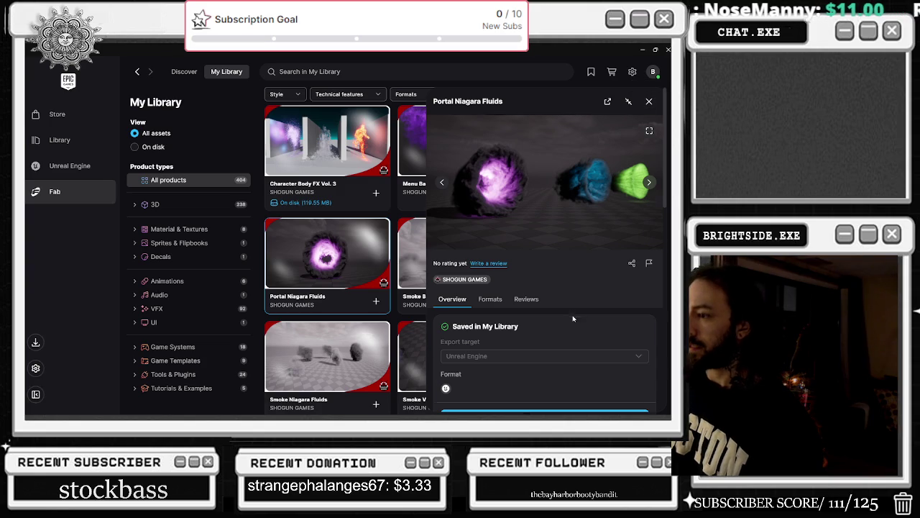
scroll(525, 262, "down", 3)
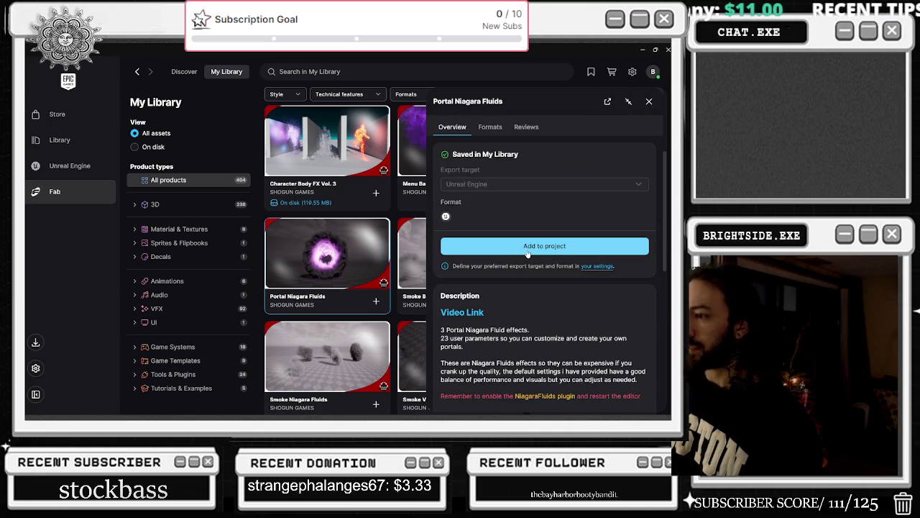
left_click(527, 249)
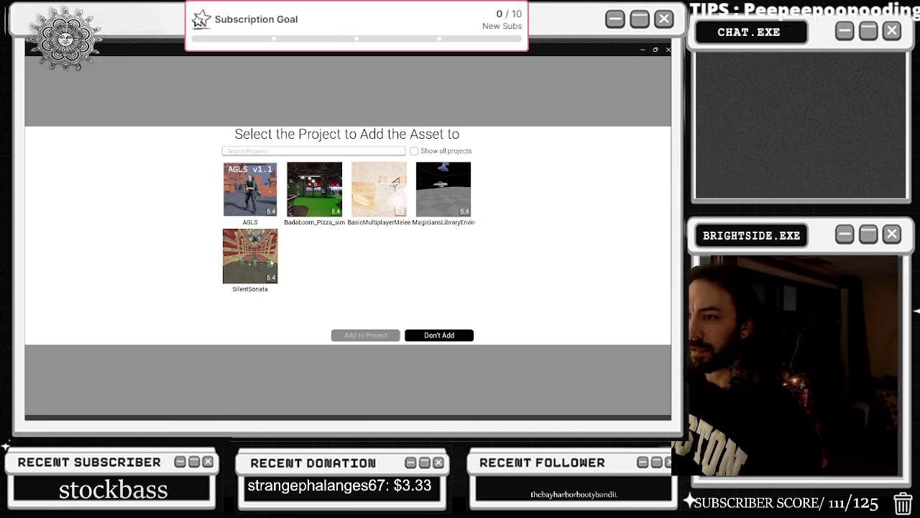
Show all projects, including incompatible ones, and add Portal Niagara Fluids to SilentSonata.
left_click(414, 152)
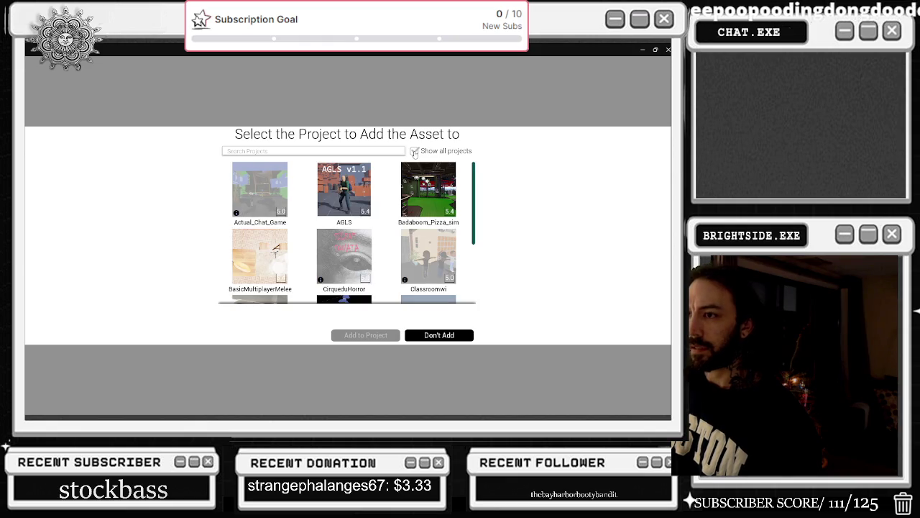
mouse_move(236, 213)
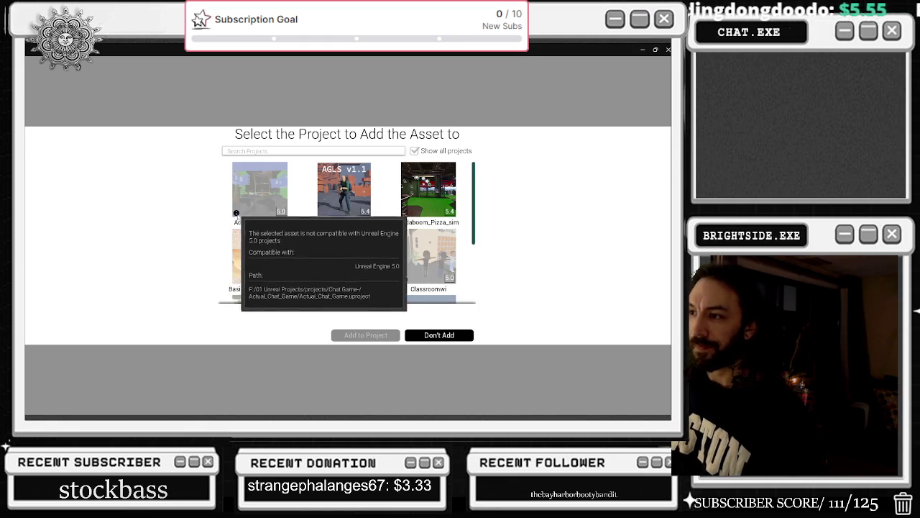
scroll(397, 190, "down", 1)
scroll(397, 190, "down", 1)
scroll(441, 208, "down", 1)
mouse_move(440, 209)
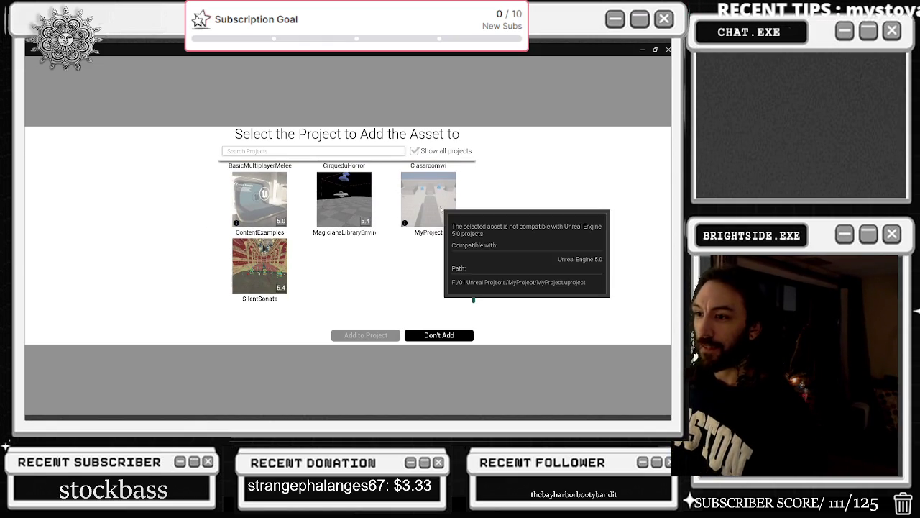
scroll(431, 216, "up", 3)
mouse_move(369, 272)
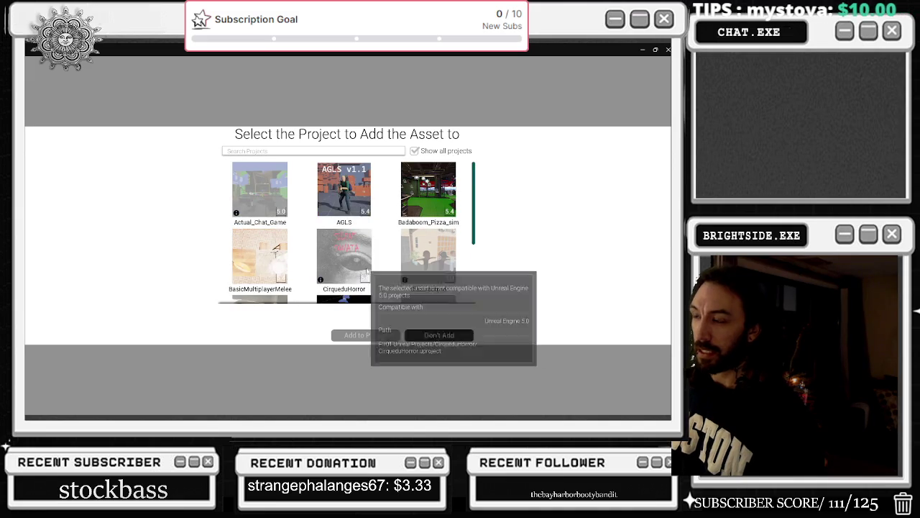
scroll(361, 269, "down", 2)
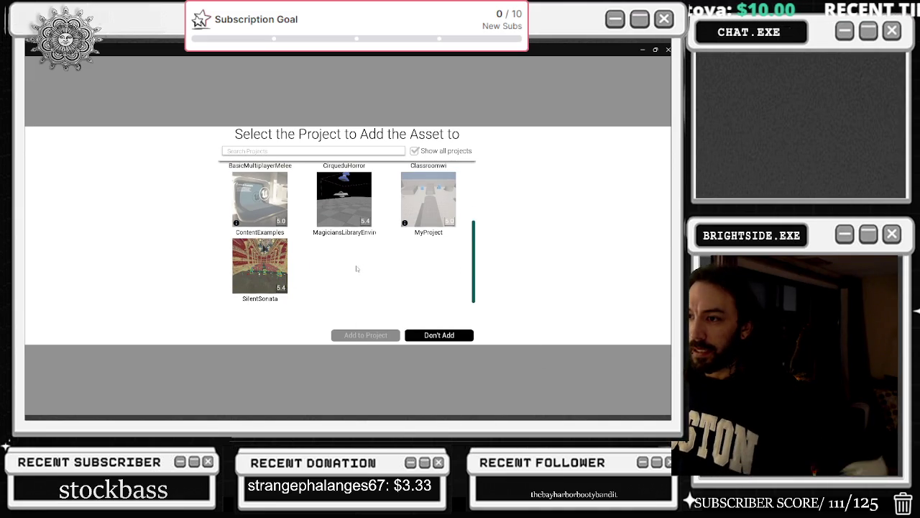
mouse_move(265, 270)
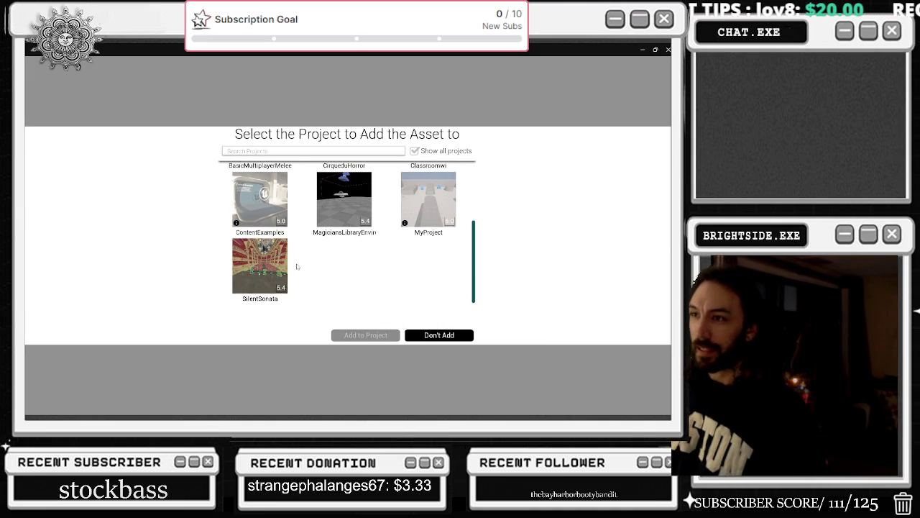
left_click(260, 268)
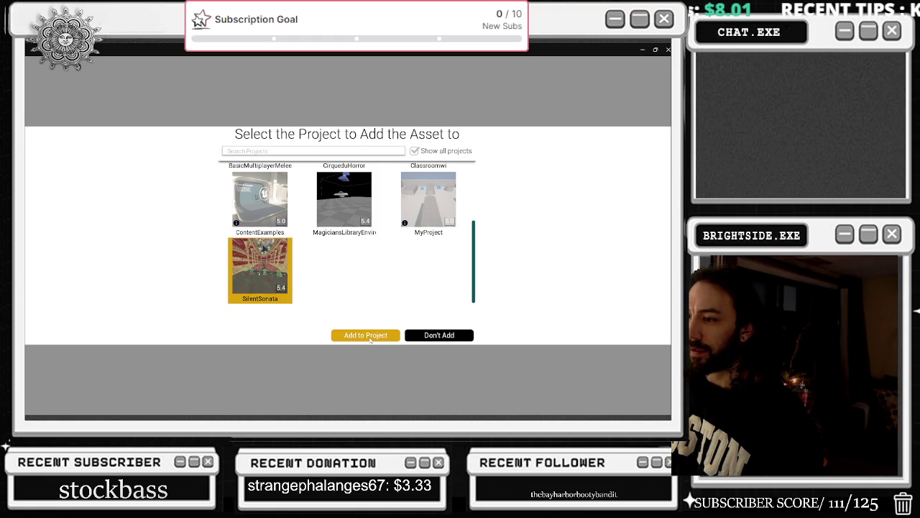
left_click(368, 336)
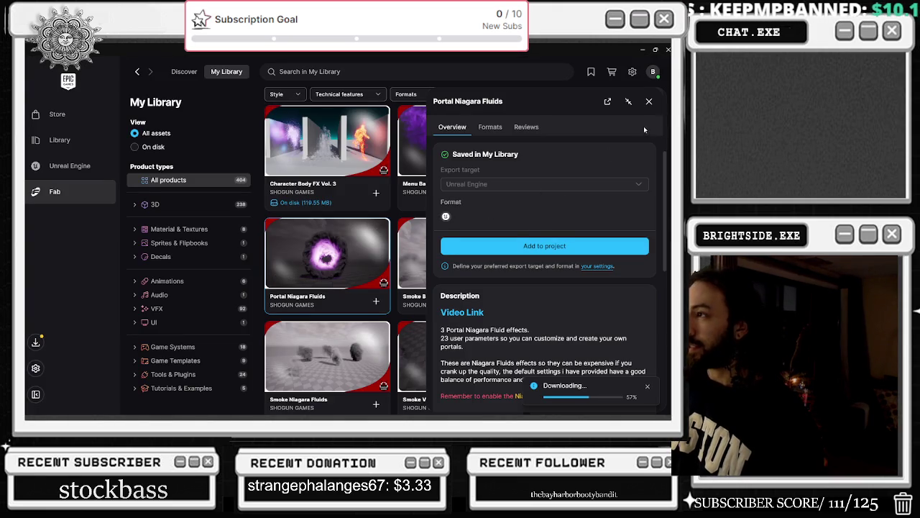
Close Portal Niagara Fluids, then page through the Smoke Falling Niagara Fluids previews and close them.
left_click(649, 101)
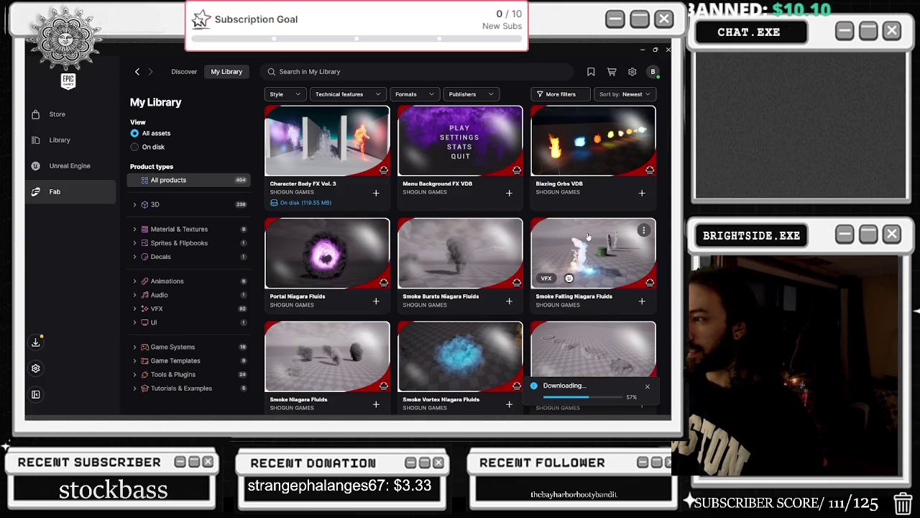
left_click(588, 237)
left_click(650, 182)
left_click(650, 183)
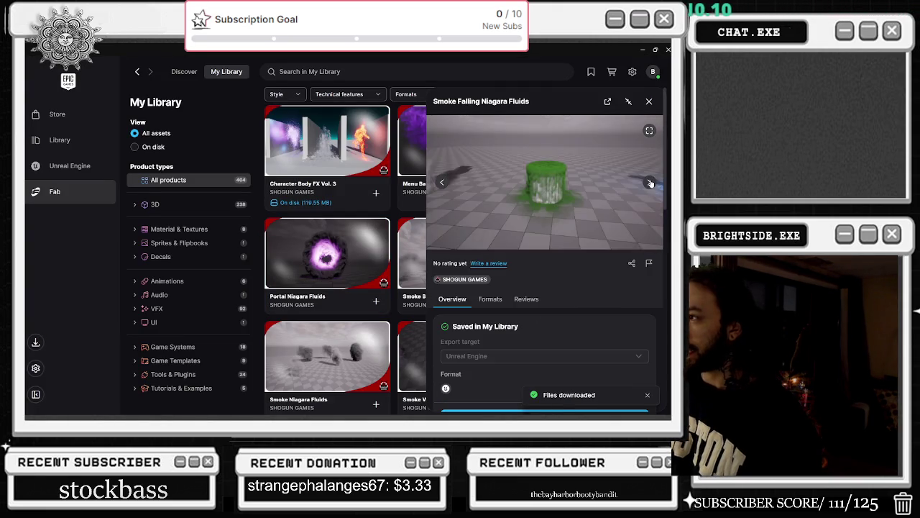
left_click(650, 182)
left_click(650, 182)
left_click(650, 182)
left_click(651, 183)
left_click(649, 101)
Page through the Smoke Vortex Niagara Fluids previews and close its details.
scroll(504, 266, "down", 2)
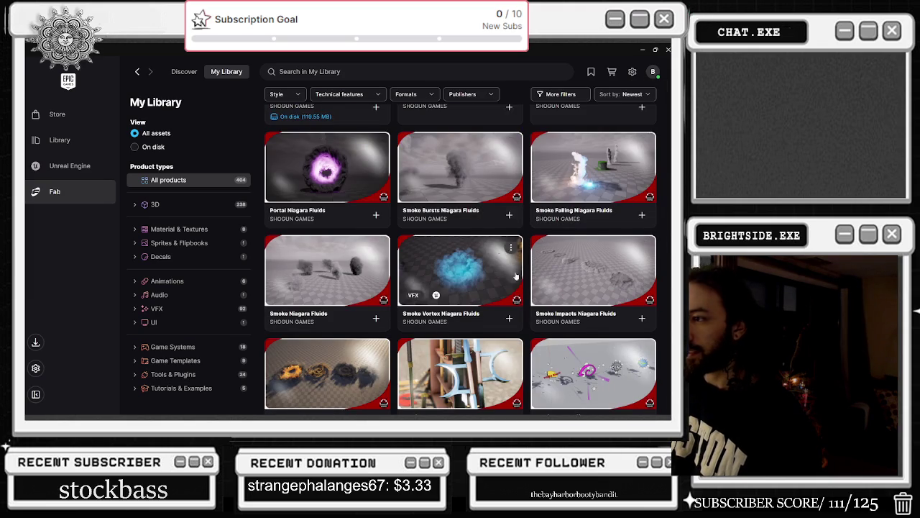
left_click(481, 273)
left_click(648, 183)
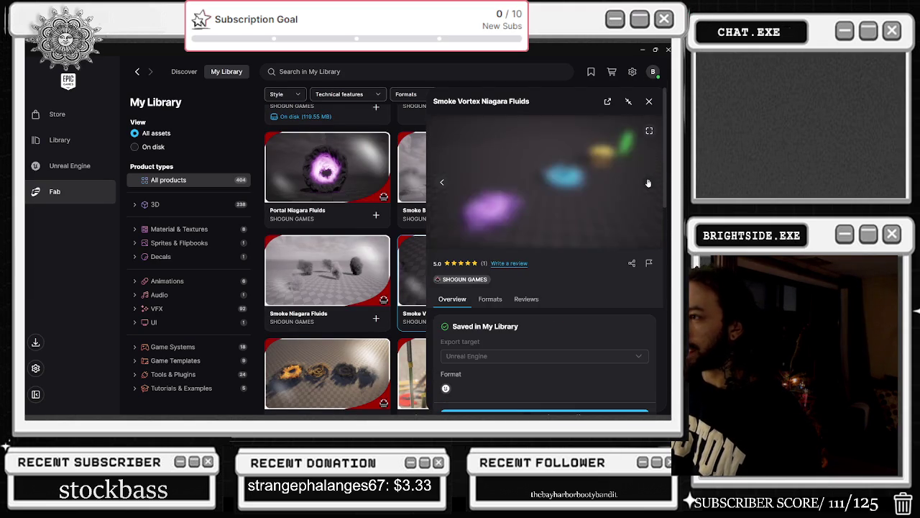
left_click(649, 183)
left_click(649, 183)
left_click(649, 183)
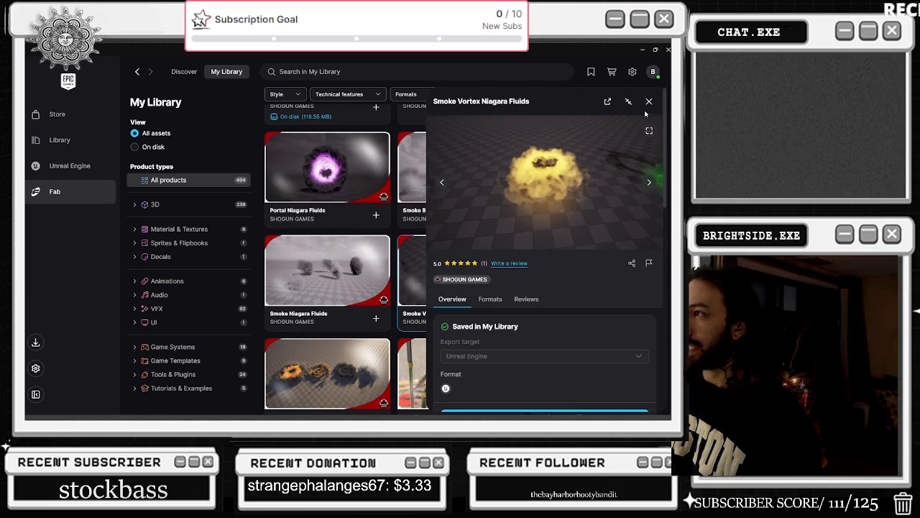
left_click(649, 101)
View two Smoke Impacts Niagara Fluids preview images and close its details.
left_click(620, 262)
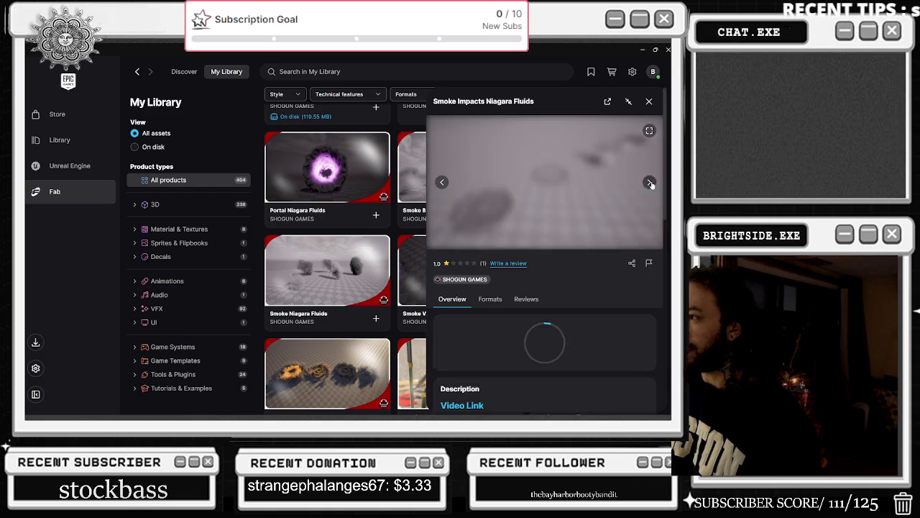
left_click(650, 182)
left_click(650, 182)
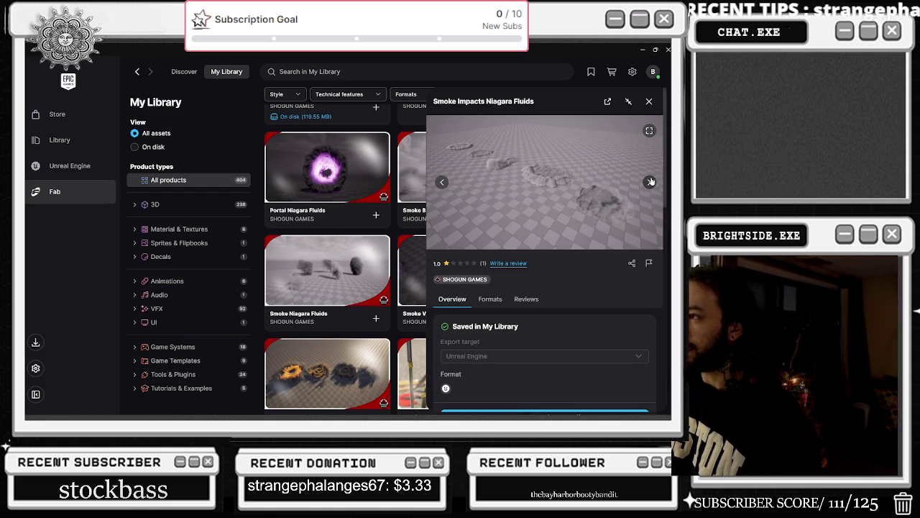
left_click(650, 101)
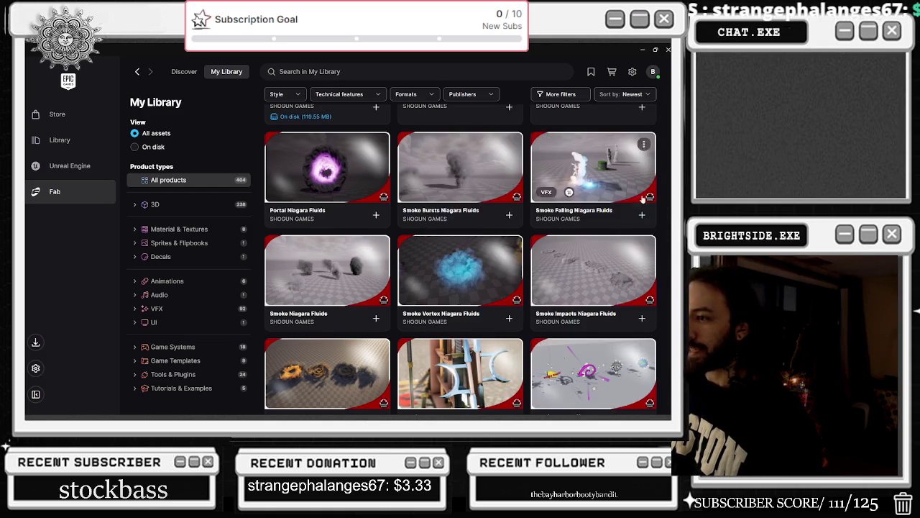
Page through three Ground Vortex VDB preview images and close its details.
scroll(461, 259, "down", 1)
left_click(327, 288)
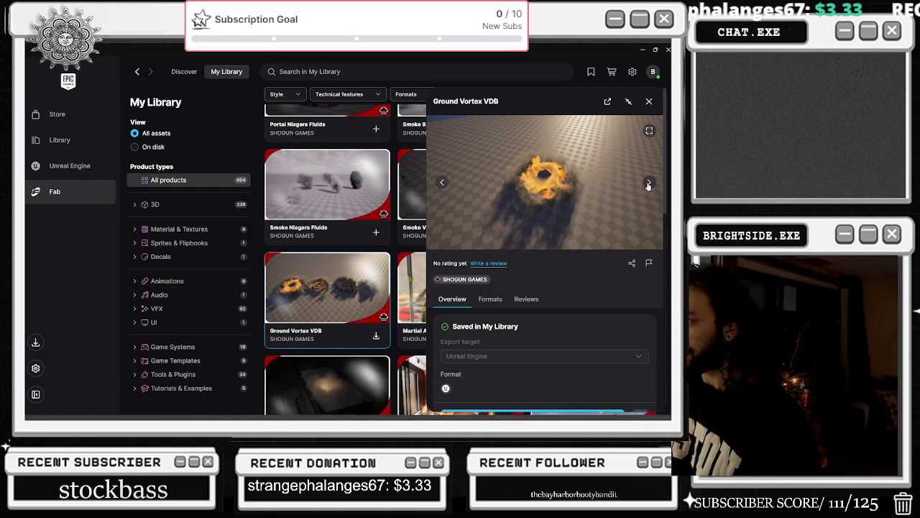
left_click(647, 182)
left_click(647, 182)
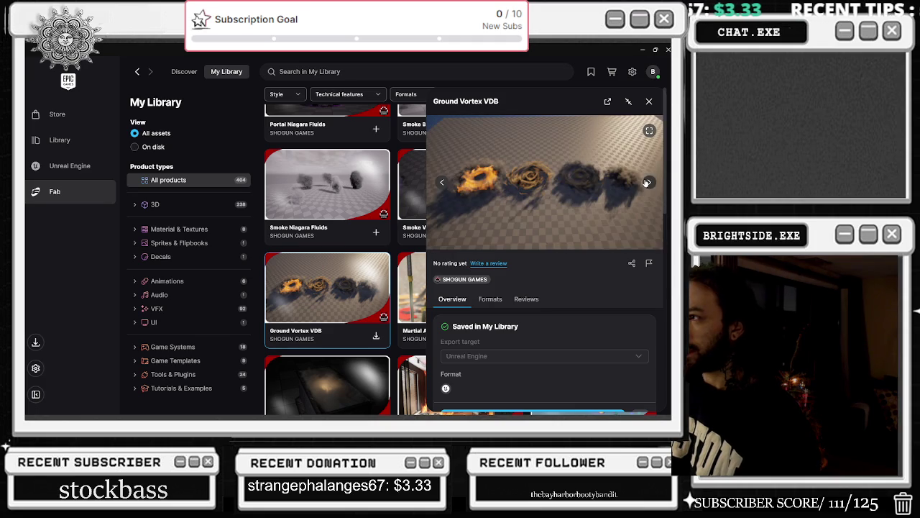
left_click(646, 183)
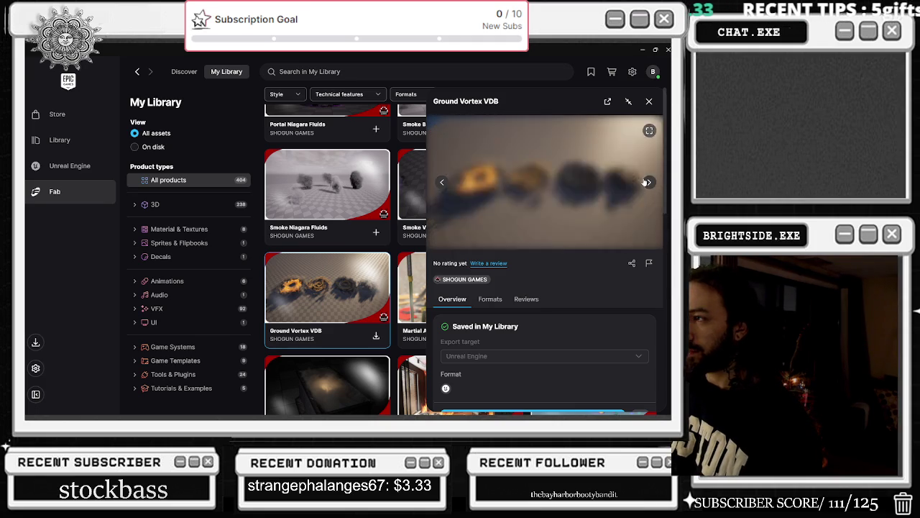
left_click(652, 103)
scroll(605, 275, "down", 2)
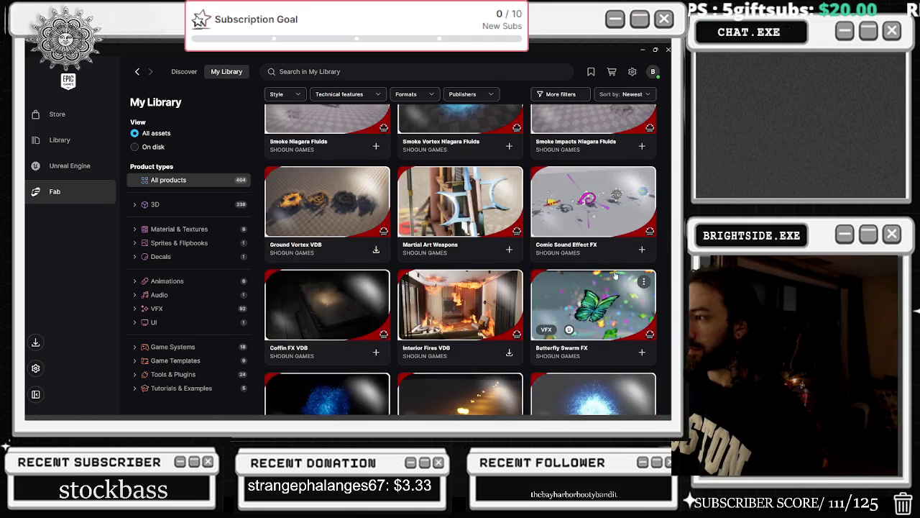
scroll(621, 276, "down", 2)
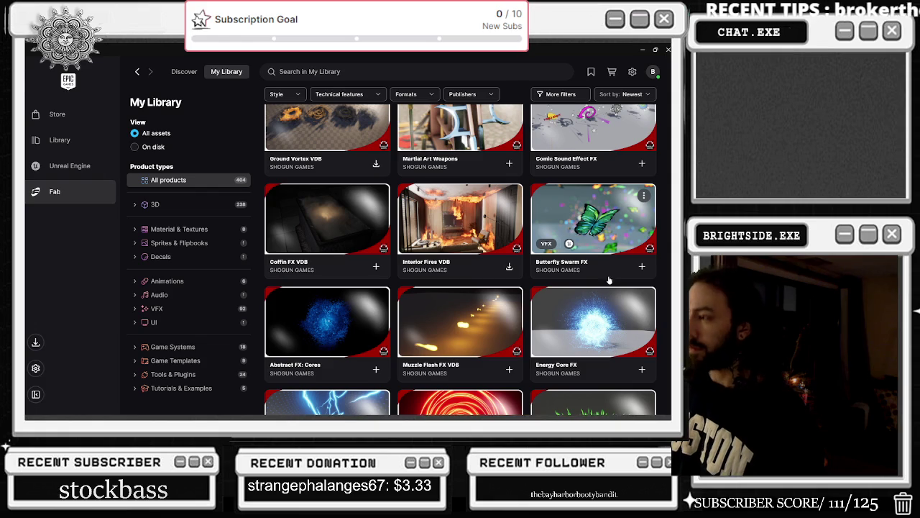
scroll(607, 281, "down", 2)
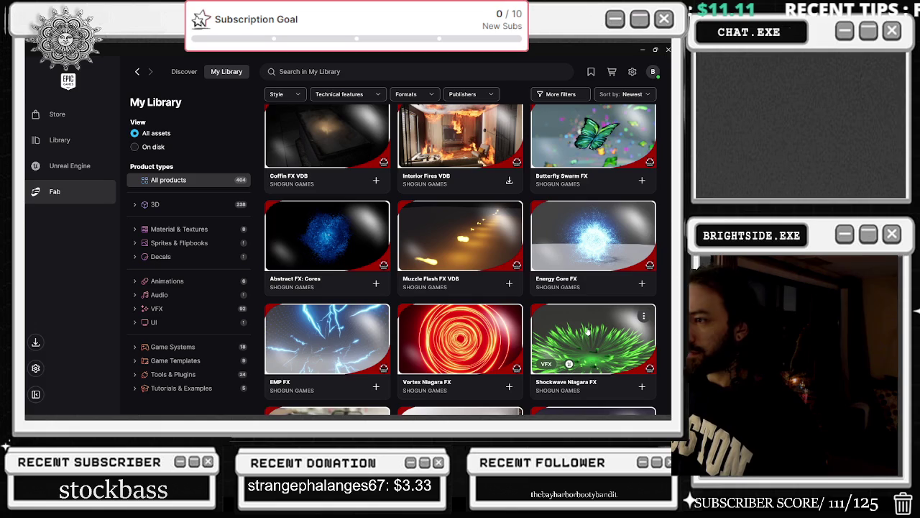
scroll(593, 321, "down", 2)
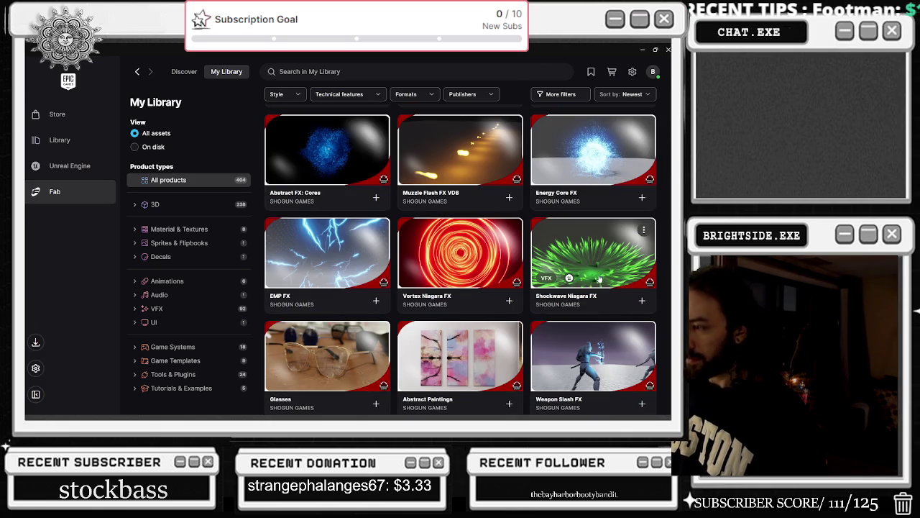
scroll(601, 272, "down", 2)
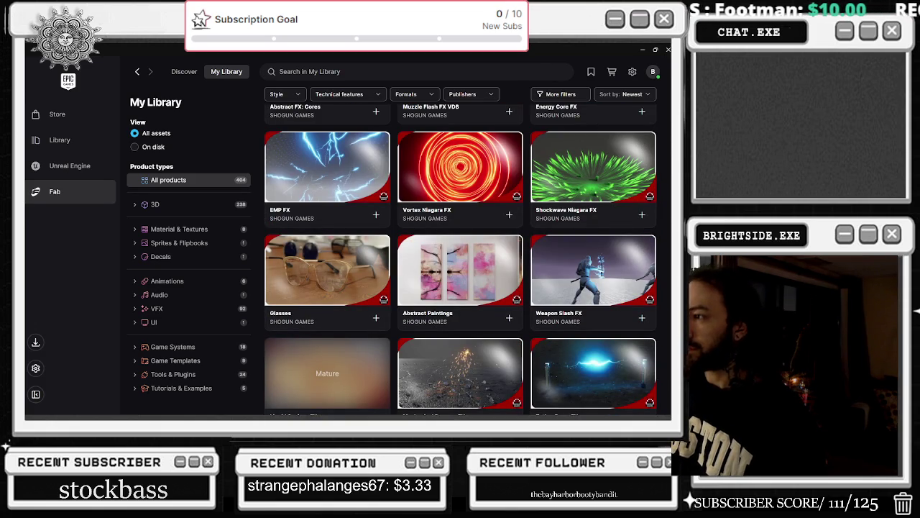
scroll(597, 257, "down", 1)
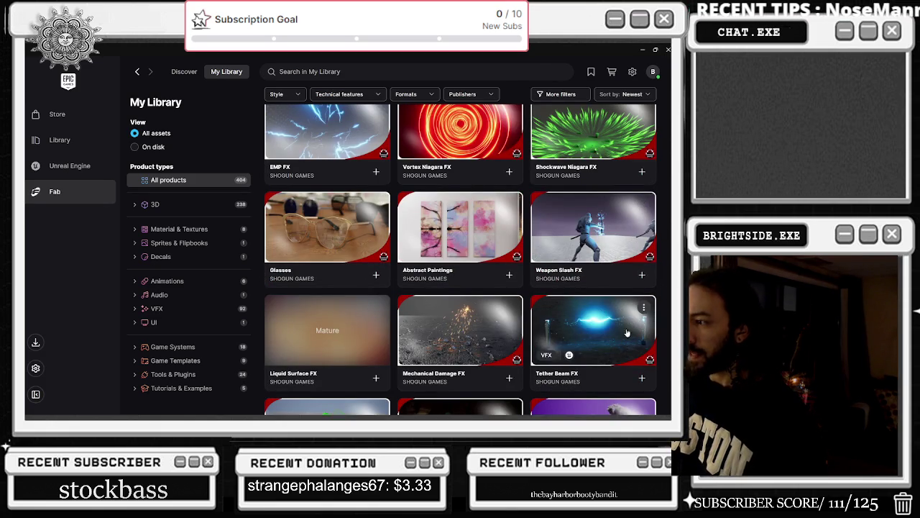
scroll(620, 334, "down", 2)
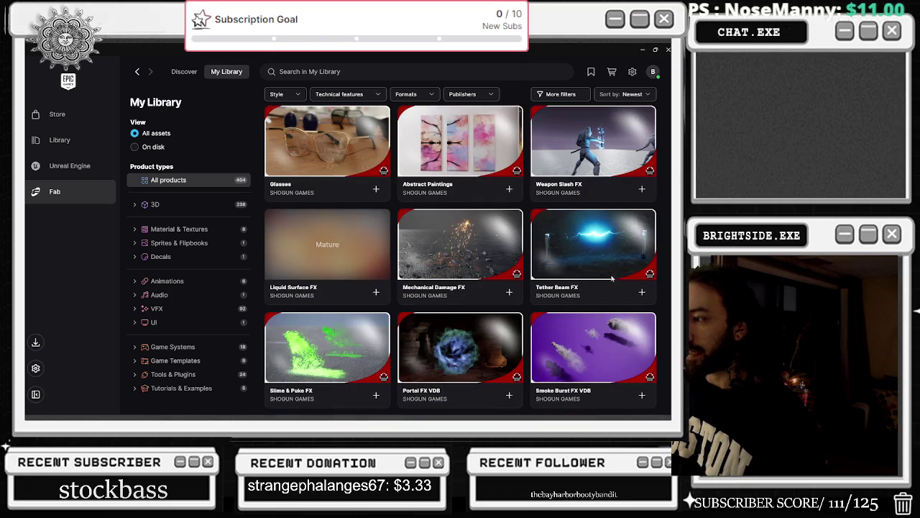
Add Tether Beam FX to the Actual_Chat_Game project and close its details.
left_click(600, 241)
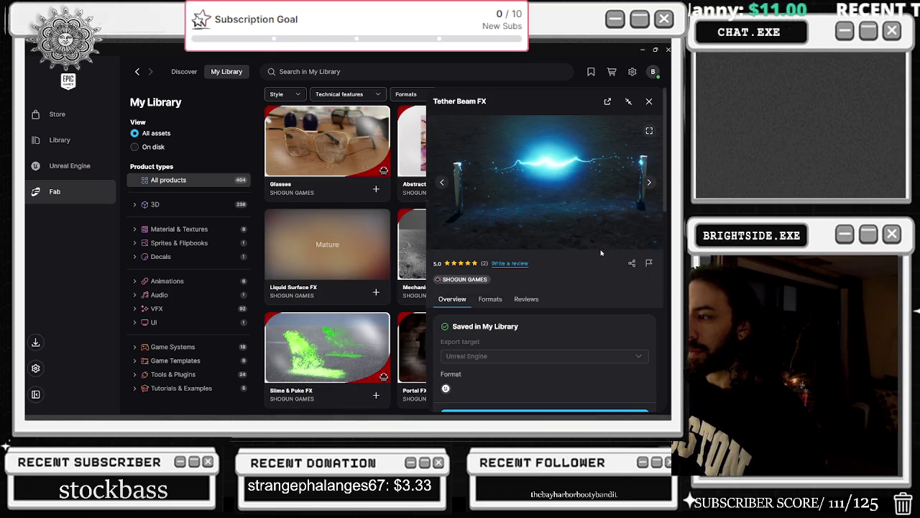
scroll(602, 283, "down", 3)
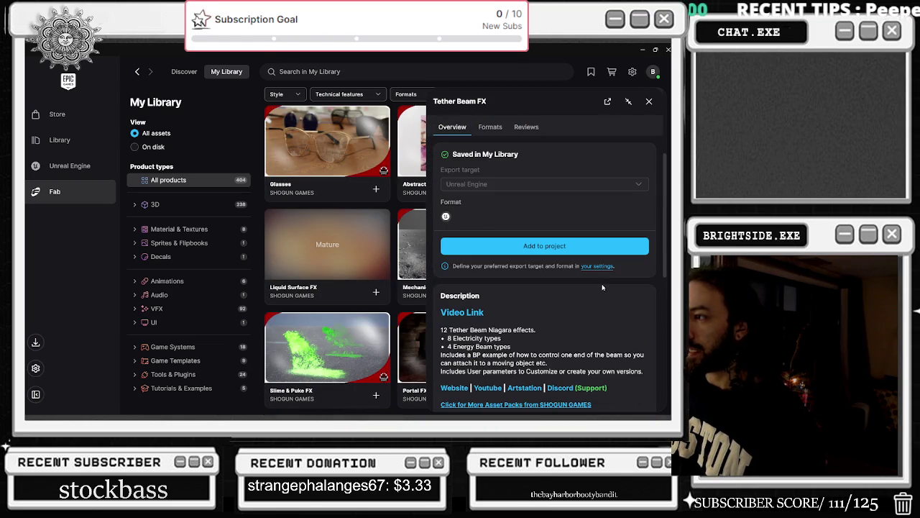
left_click(555, 255)
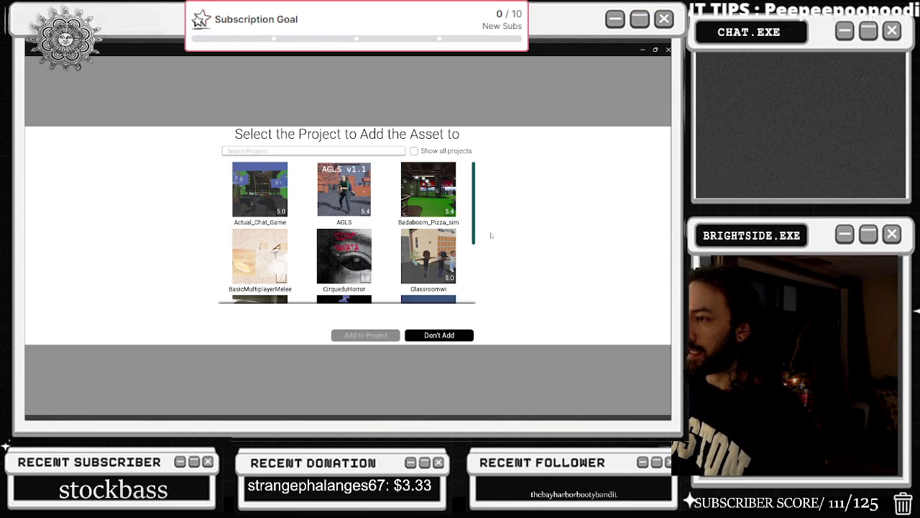
scroll(449, 246, "up", 2)
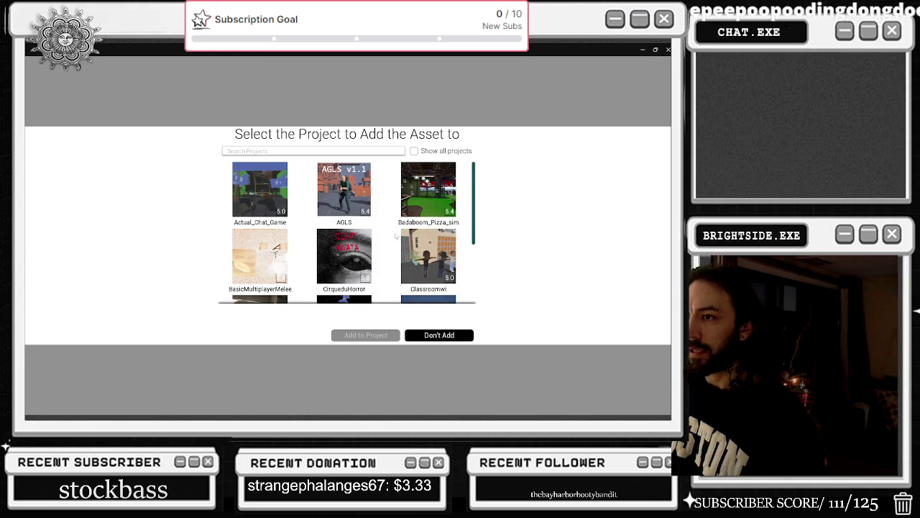
scroll(403, 244, "down", 3)
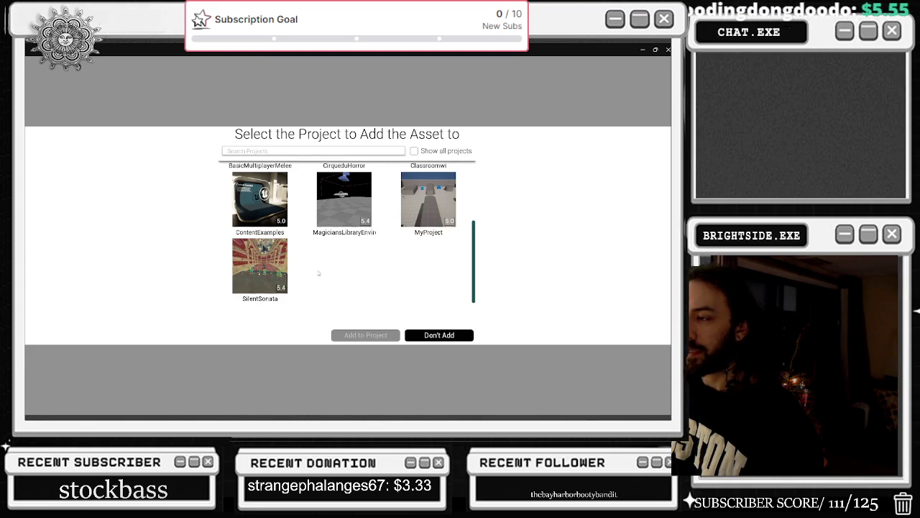
scroll(308, 269, "up", 3)
left_click(258, 195)
left_click(376, 334)
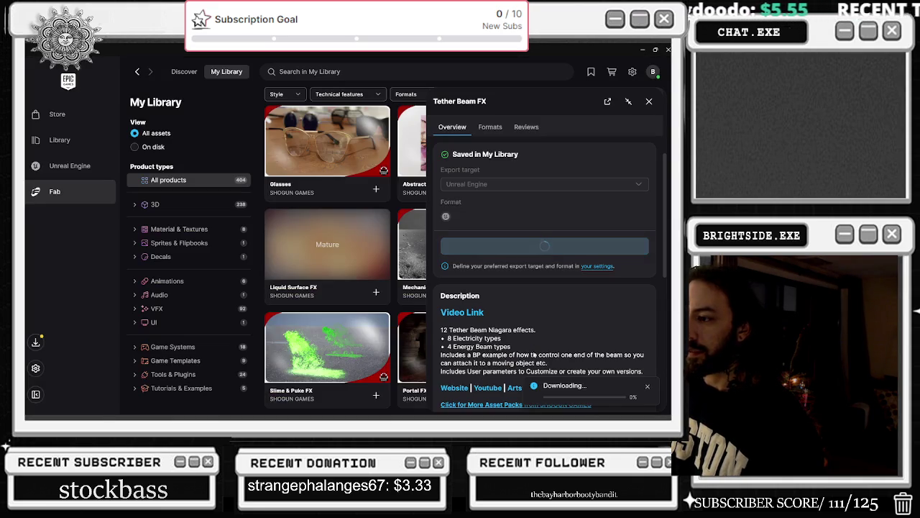
left_click(649, 102)
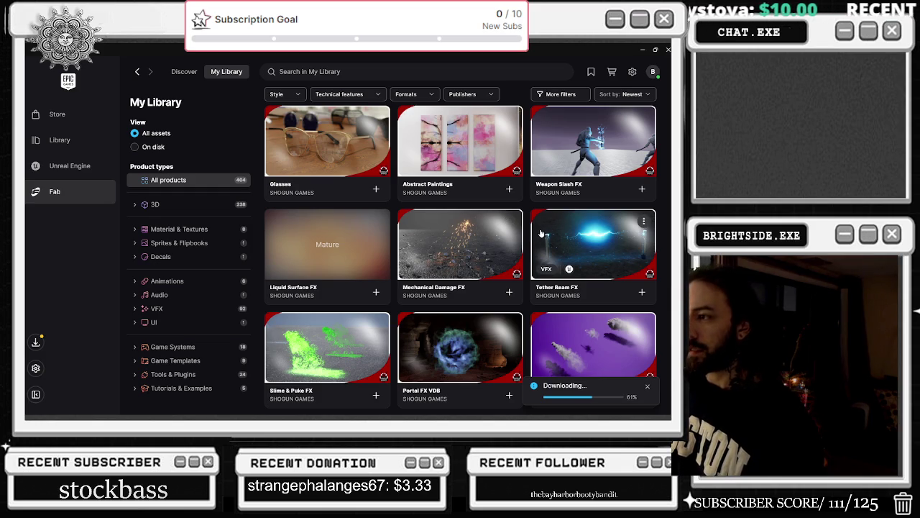
Scroll the My Library grid down to the Earth Magic Spells Niagara FX and Levitation FX tiles.
scroll(471, 245, "down", 3)
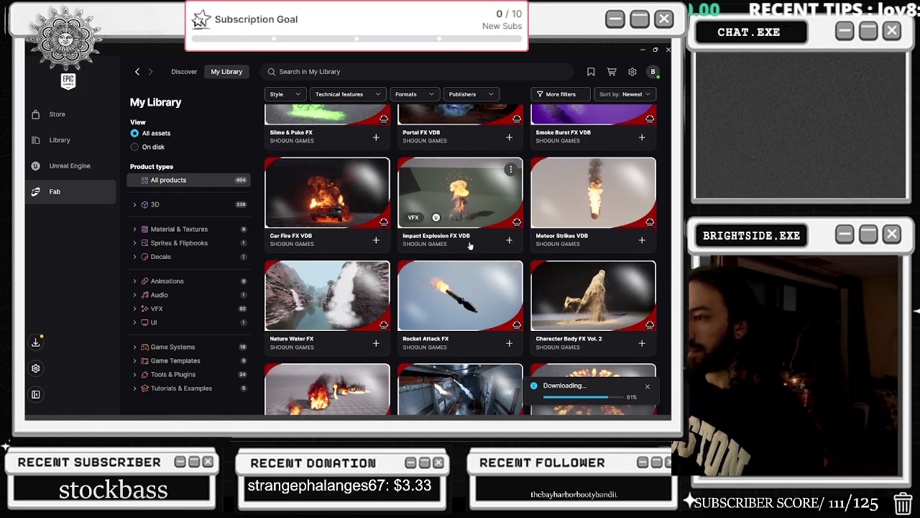
scroll(470, 246, "down", 2)
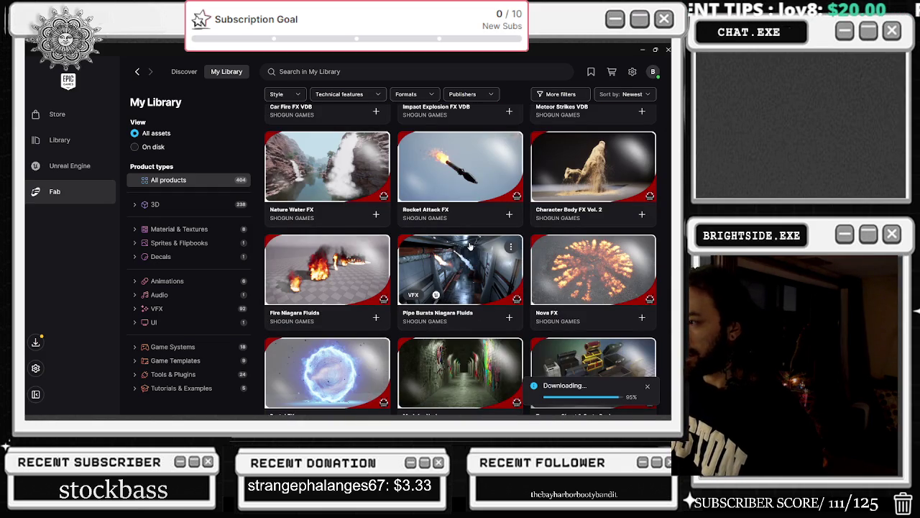
scroll(470, 245, "down", 1)
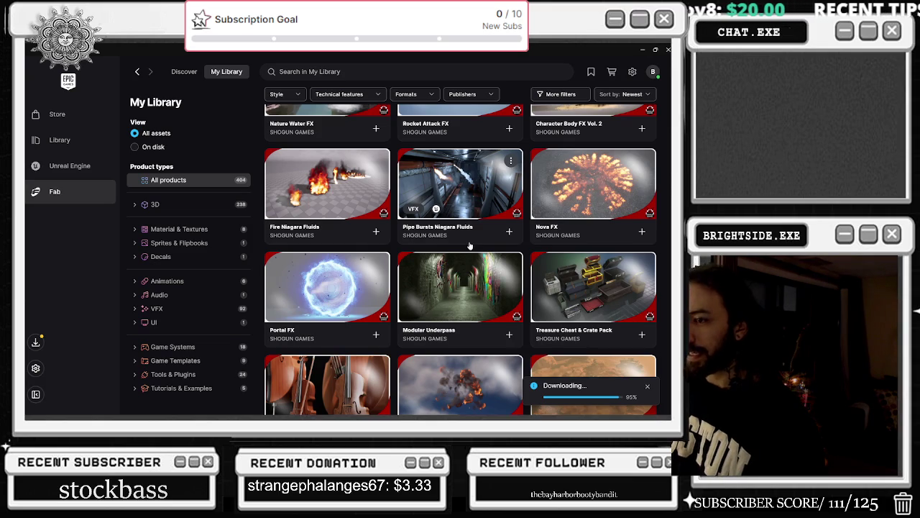
scroll(465, 245, "down", 2)
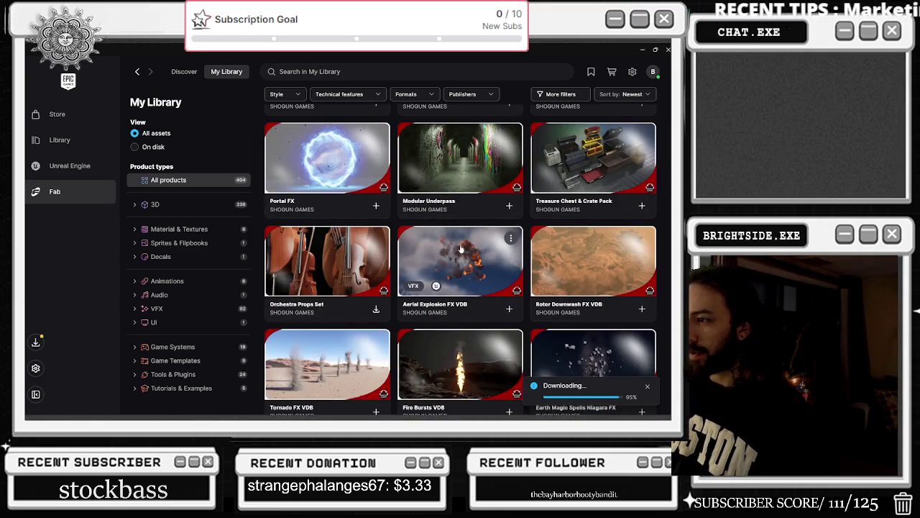
scroll(461, 249, "down", 3)
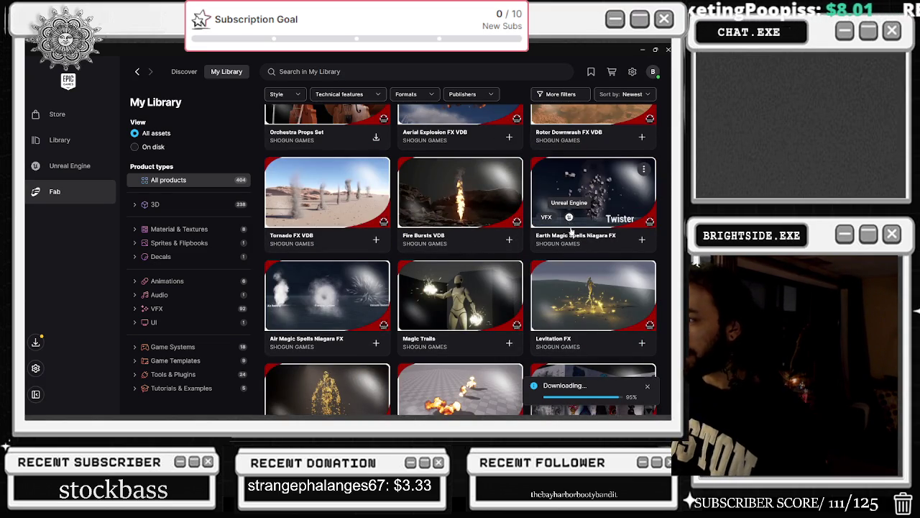
Add Levitation FX to the Actual_Chat_Game project after a glance at its previews, then close its details.
left_click(561, 288)
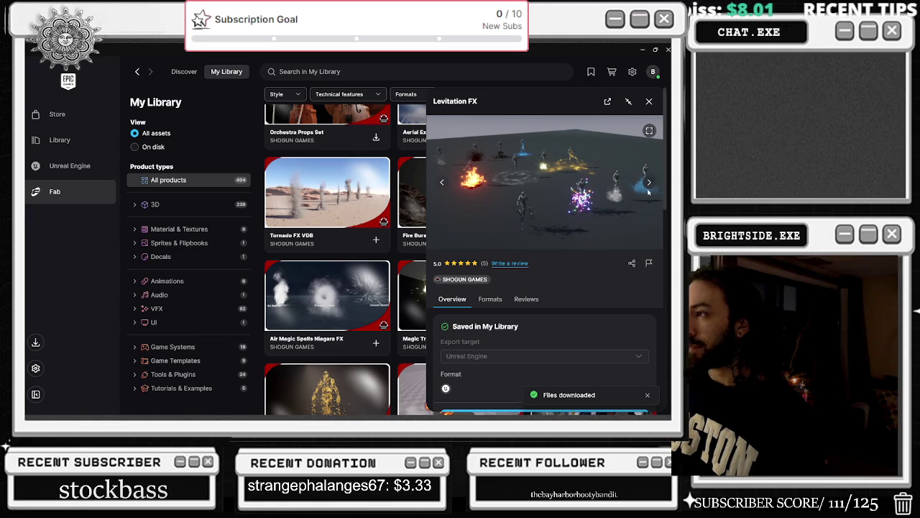
left_click(650, 184)
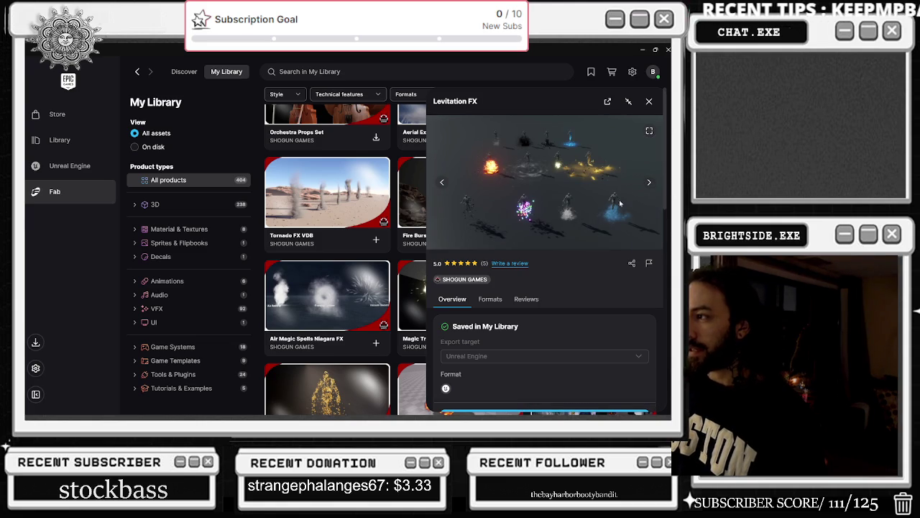
scroll(576, 215, "down", 5)
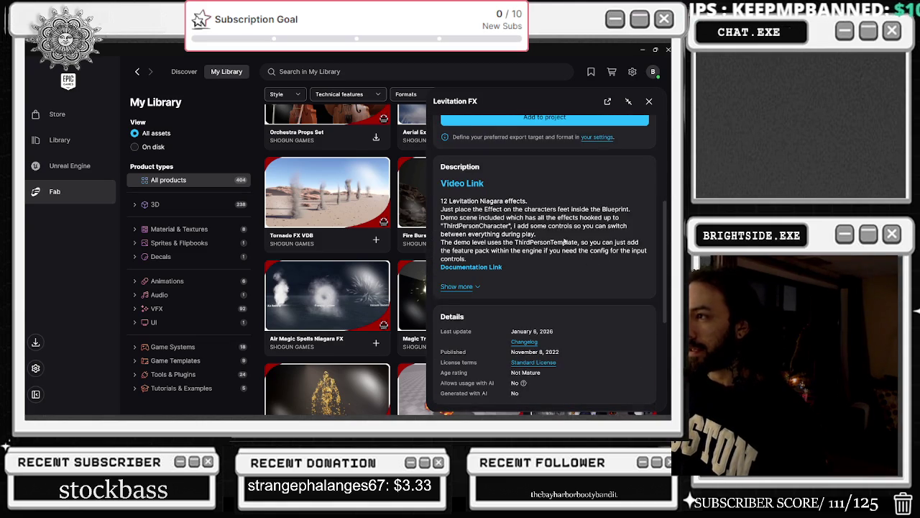
scroll(538, 247, "up", 2)
left_click(538, 247)
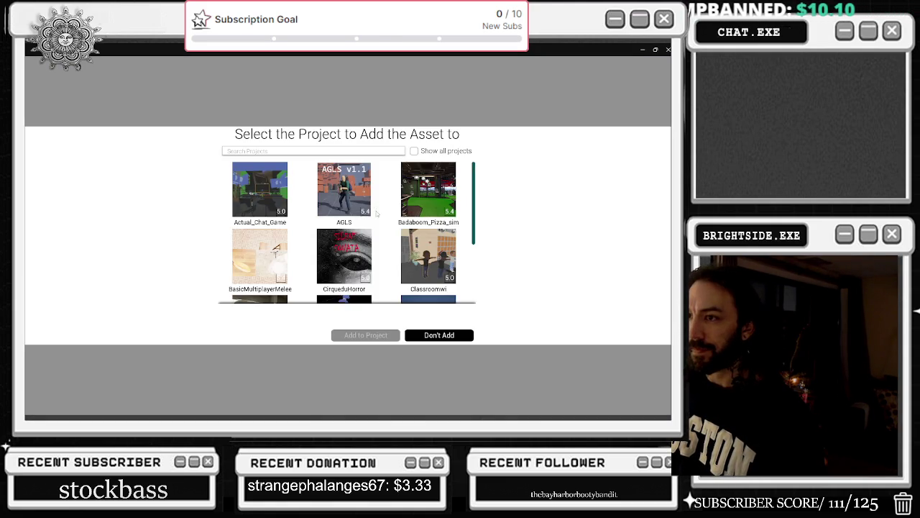
scroll(376, 210, "down", 3)
scroll(345, 216, "up", 3)
left_click(290, 204)
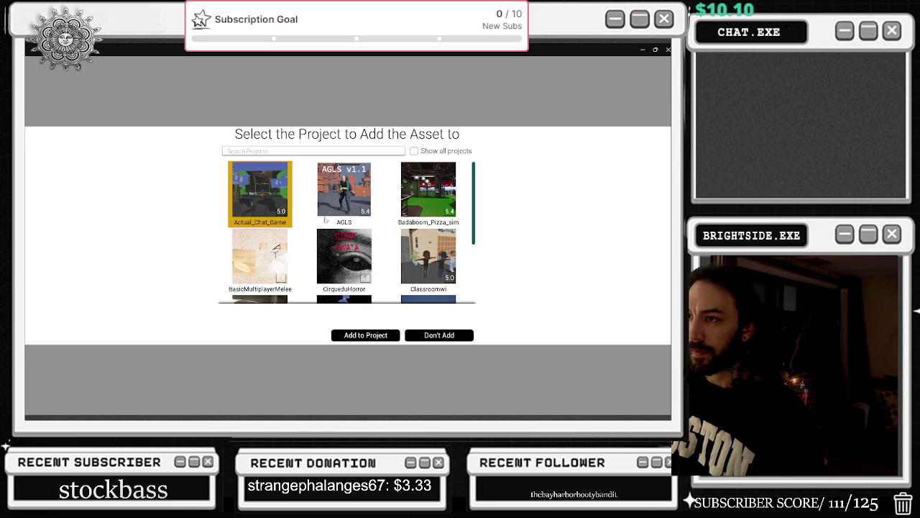
left_click(389, 337)
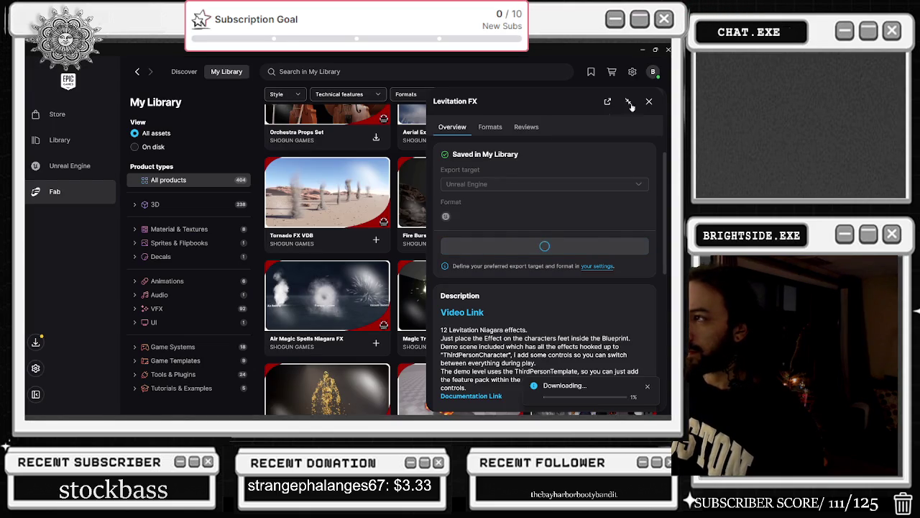
left_click(649, 101)
Scroll down the library and open the Fire Vortex Niagara Fluids details.
scroll(509, 215, "down", 2)
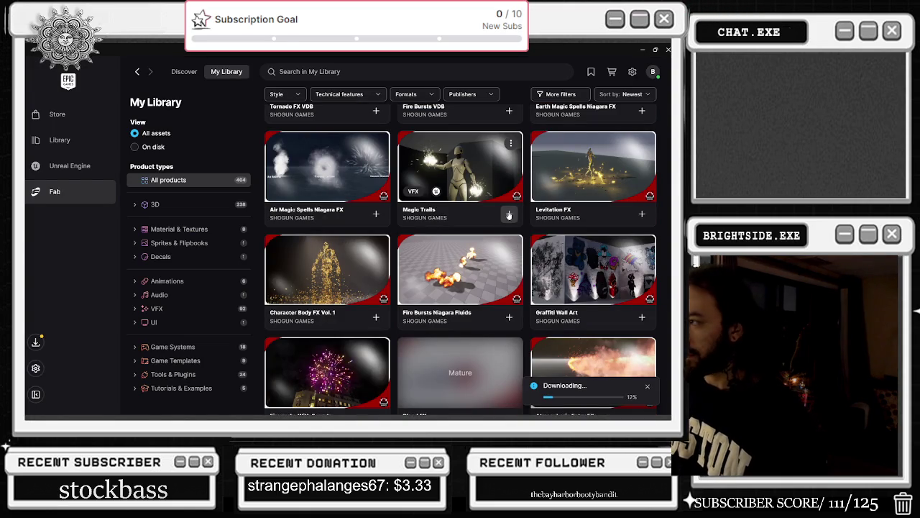
scroll(512, 230, "down", 3)
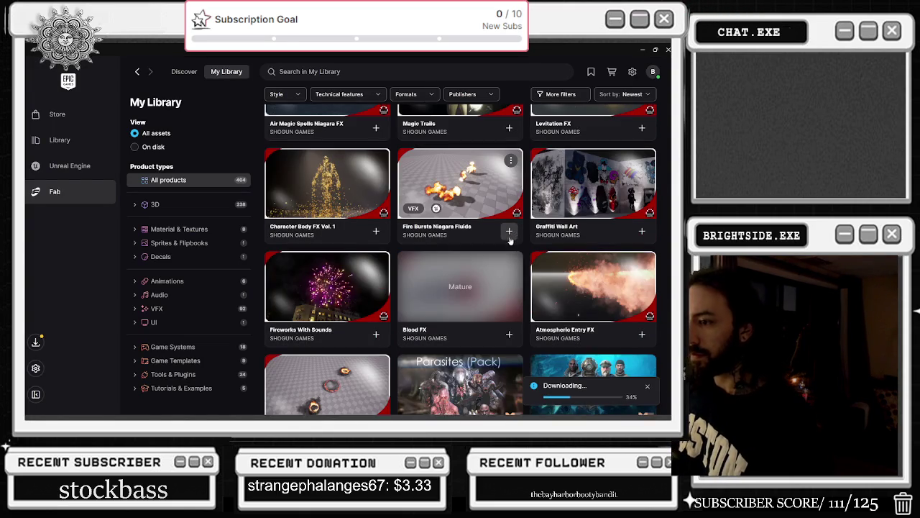
scroll(510, 245, "down", 2)
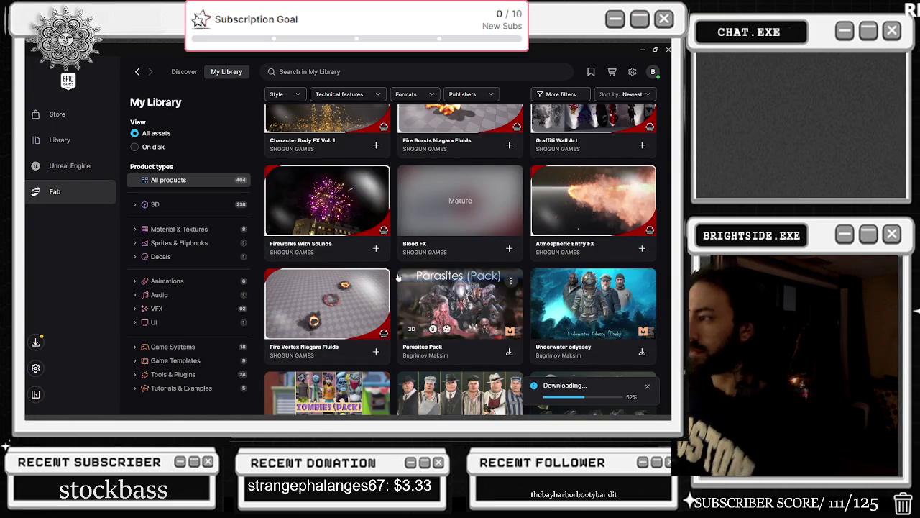
scroll(395, 279, "down", 3)
left_click(314, 149)
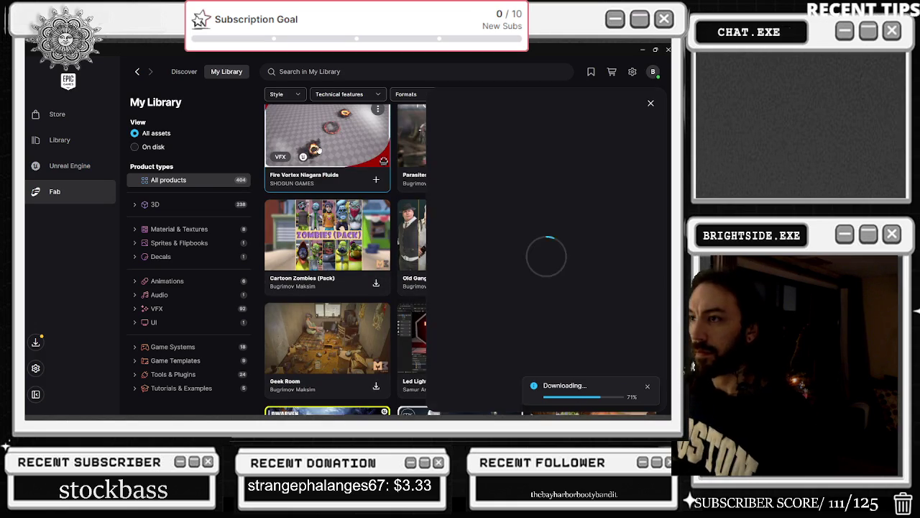
Step forward through three Fire Vortex preview images, then back one.
left_click(649, 183)
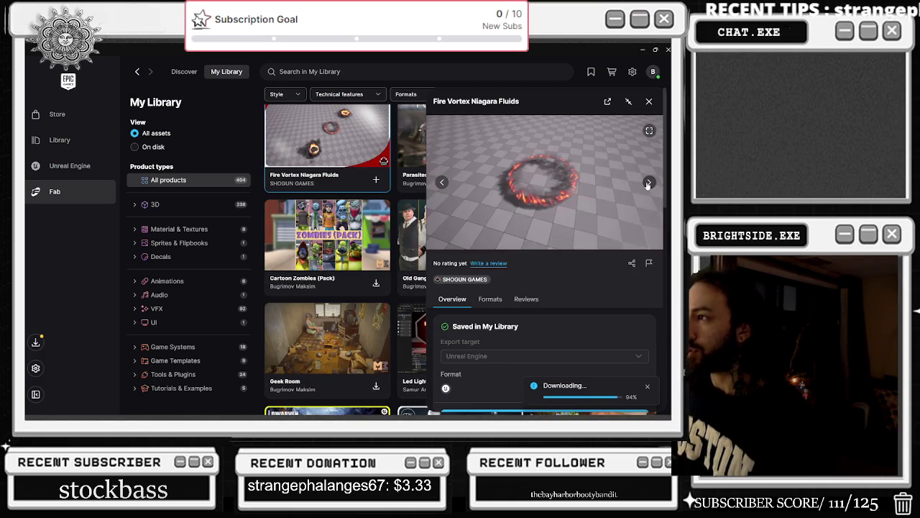
left_click(648, 184)
left_click(648, 184)
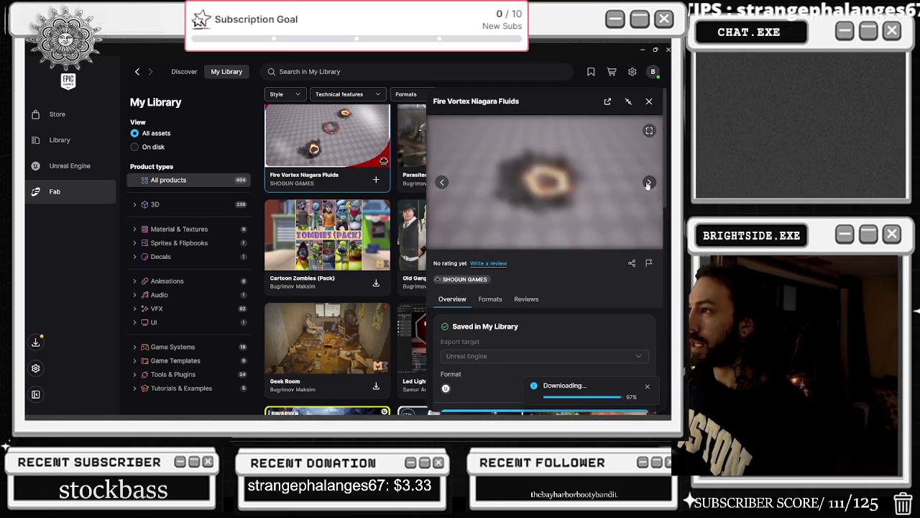
left_click(443, 182)
scroll(533, 228, "down", 2)
Open the Fire Vortex project picker, dismiss it without adding, and close the details panel.
left_click(579, 287)
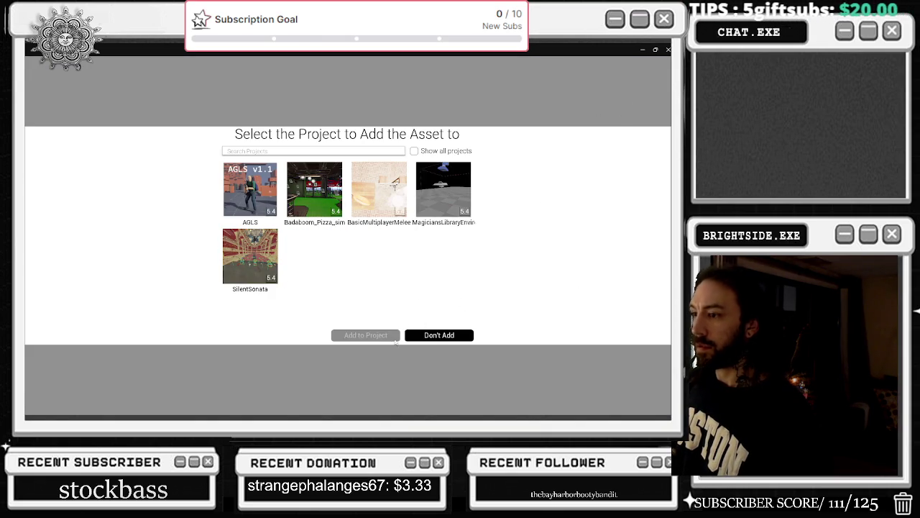
left_click(458, 338)
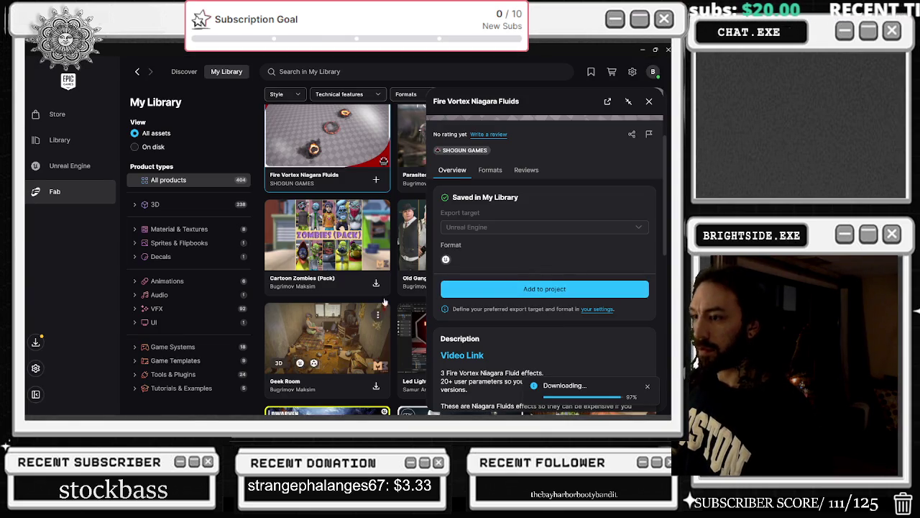
left_click(649, 100)
Scroll further down the library, then minimize the launcher to the desktop.
scroll(566, 266, "down", 3)
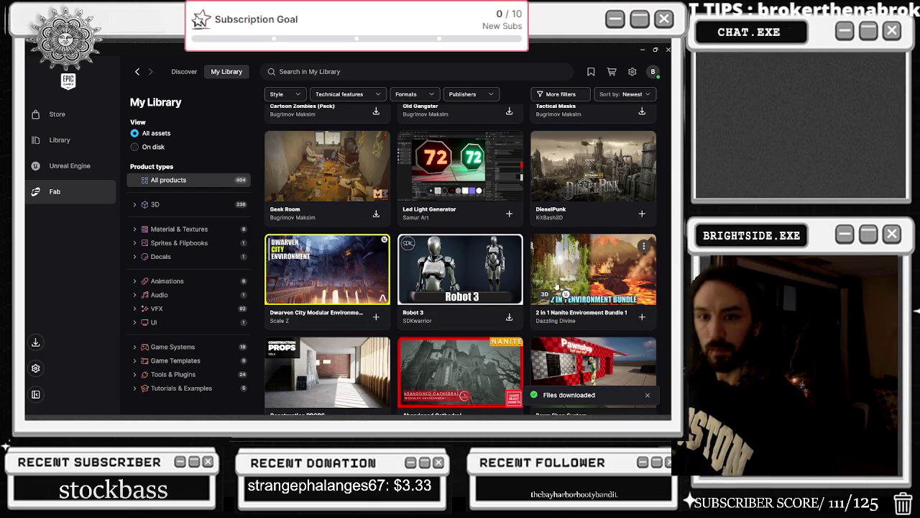
scroll(549, 289, "down", 3)
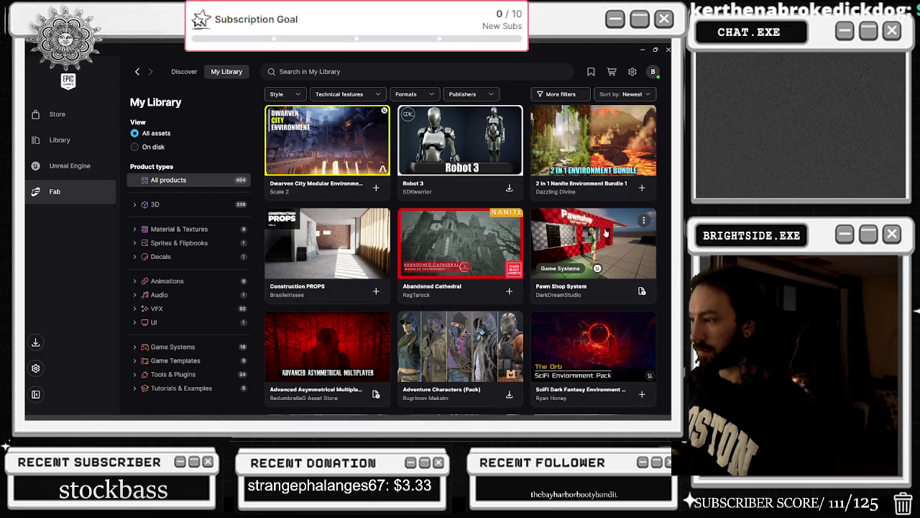
scroll(604, 245, "down", 5)
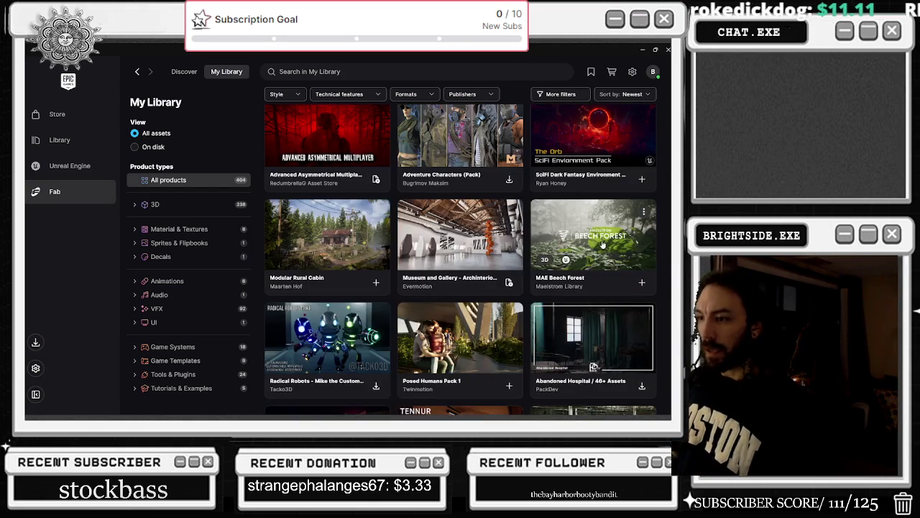
left_click(642, 49)
key("alt+Tab")
key("Escape")
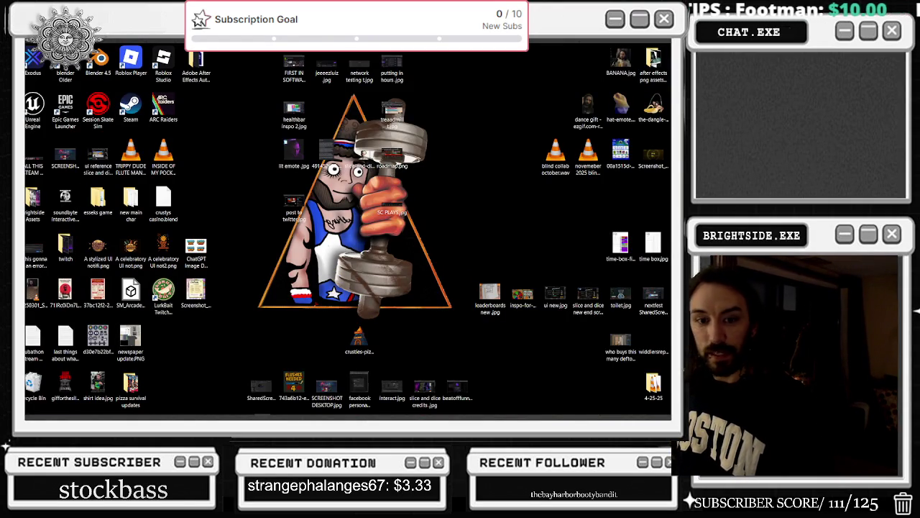
key("alt+Tab")
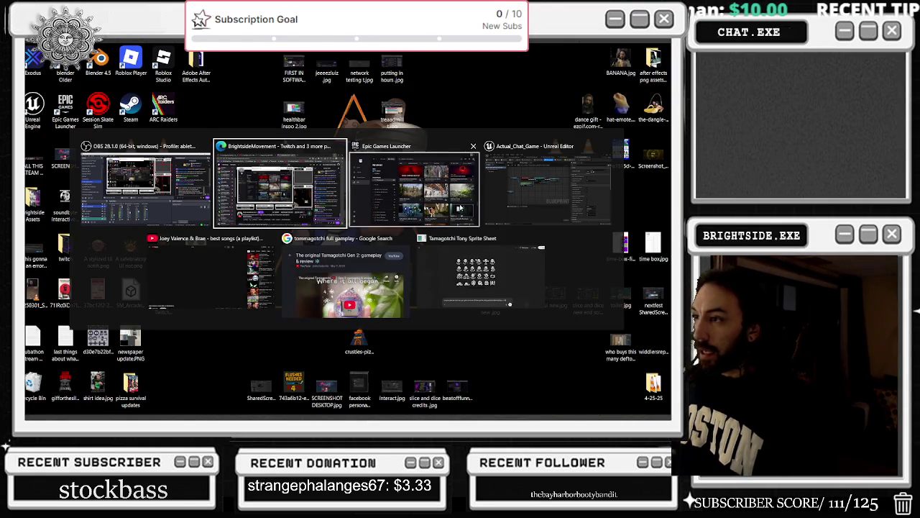
left_click(432, 196)
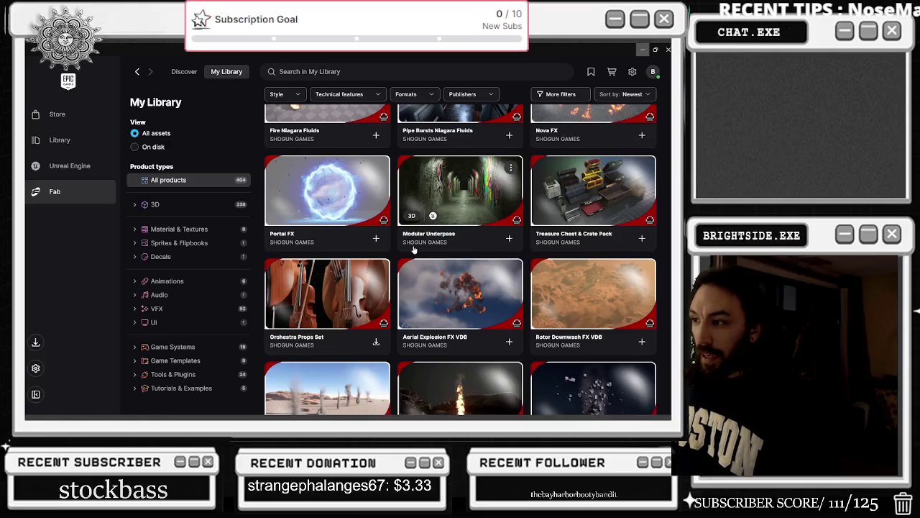
Open Aerial Explosion FX VDB, flip through ten preview images, then close it.
left_click(493, 290)
left_click(650, 185)
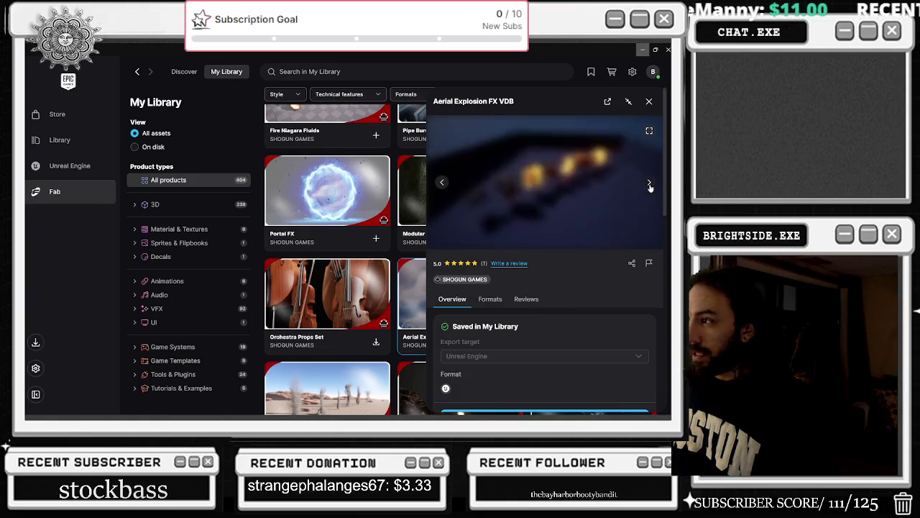
left_click(649, 185)
left_click(649, 185)
left_click(649, 185)
left_click(649, 185)
left_click(649, 185)
left_click(650, 185)
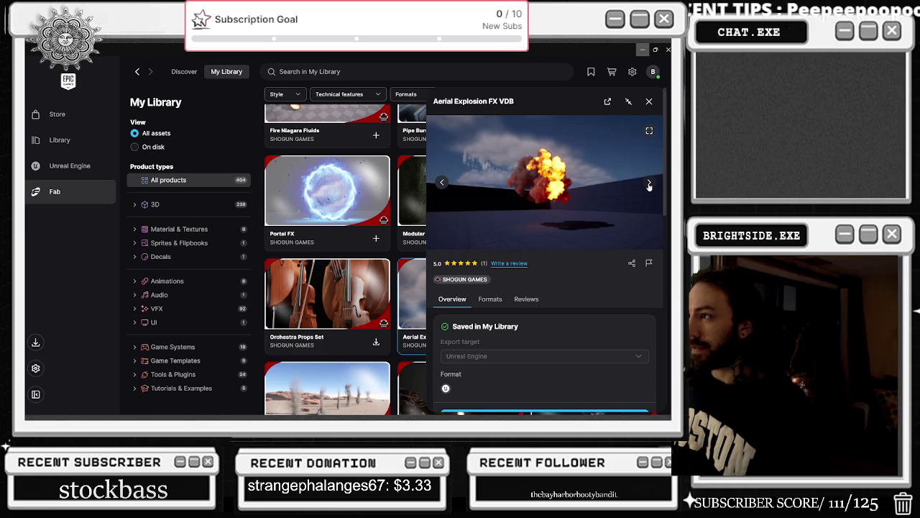
left_click(650, 185)
left_click(649, 185)
left_click(649, 184)
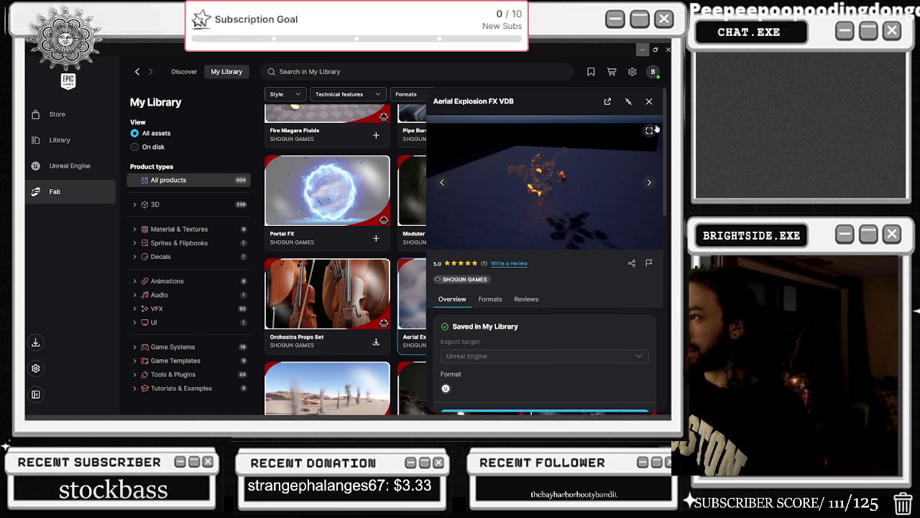
left_click(649, 101)
scroll(617, 227, "down", 3)
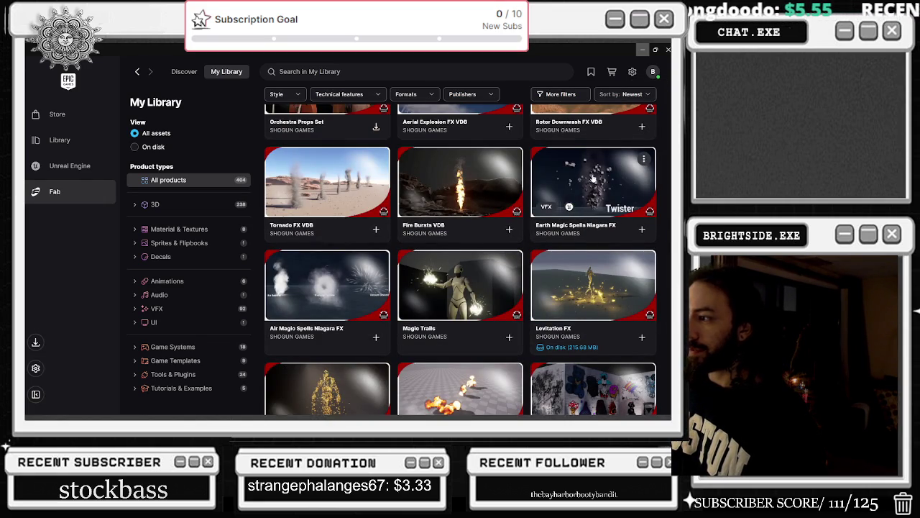
Open Earth Magic Spells Niagara FX and browse its previews, including Giant Spike, Pulse Quake and Implosion.
left_click(592, 177)
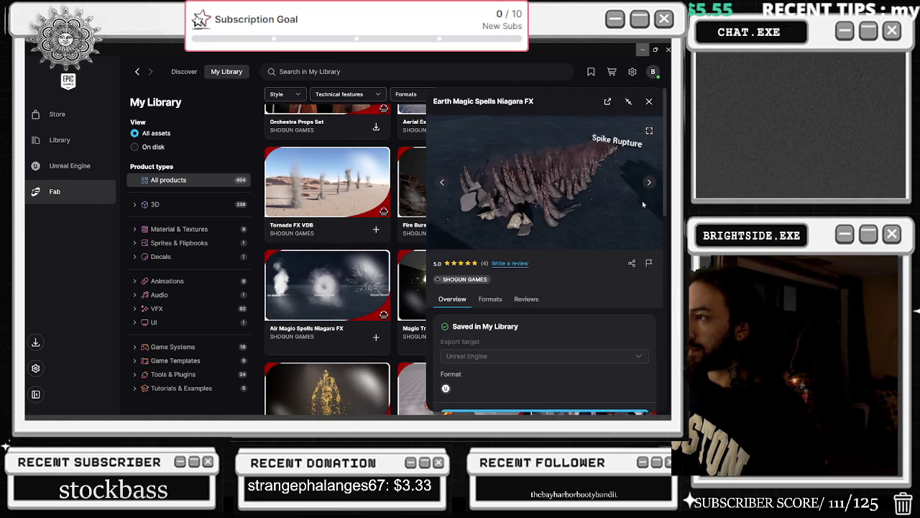
left_click(649, 186)
left_click(650, 186)
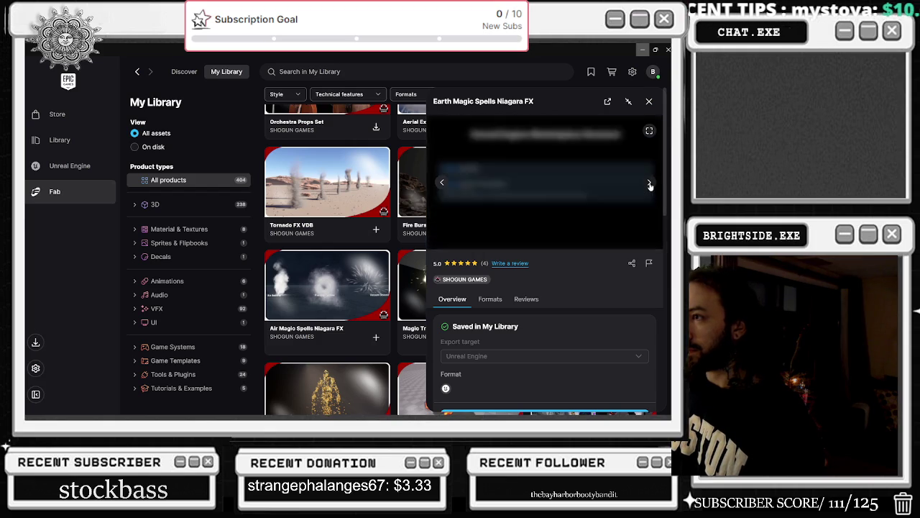
left_click(650, 185)
left_click(649, 185)
left_click(649, 186)
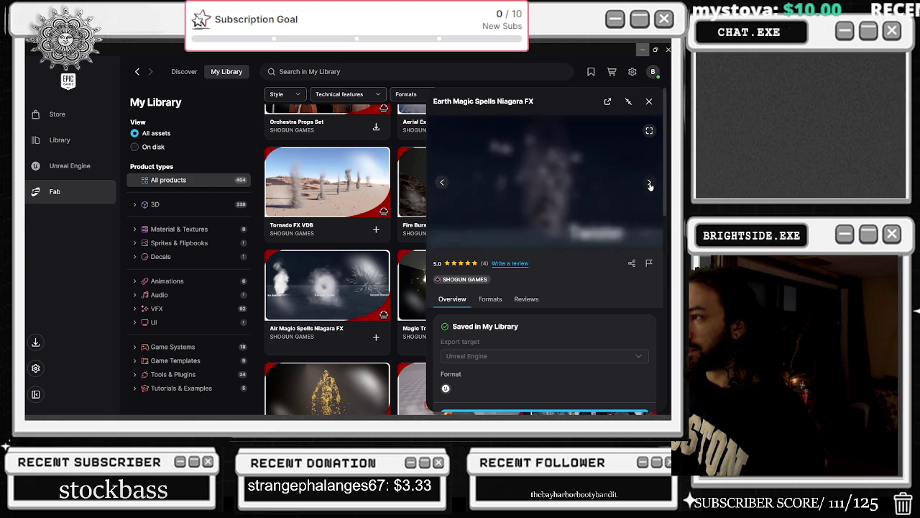
left_click(650, 185)
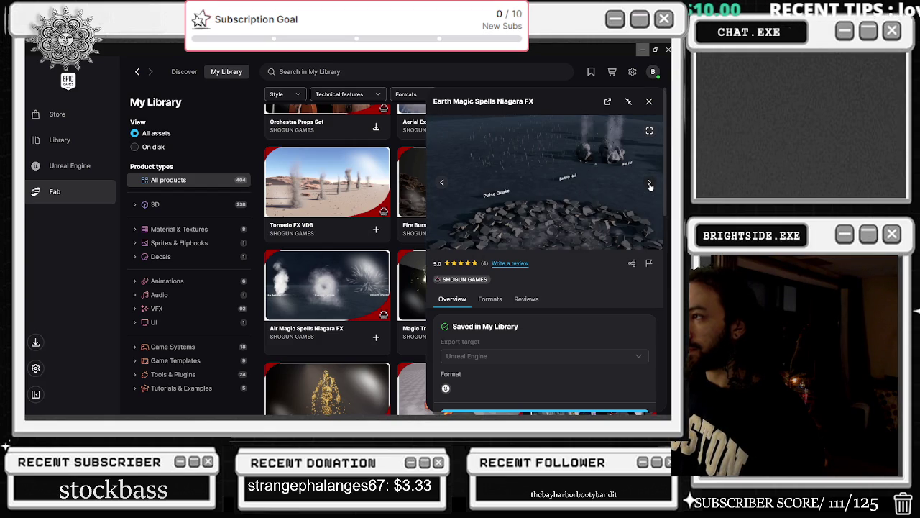
left_click(649, 186)
left_click(649, 185)
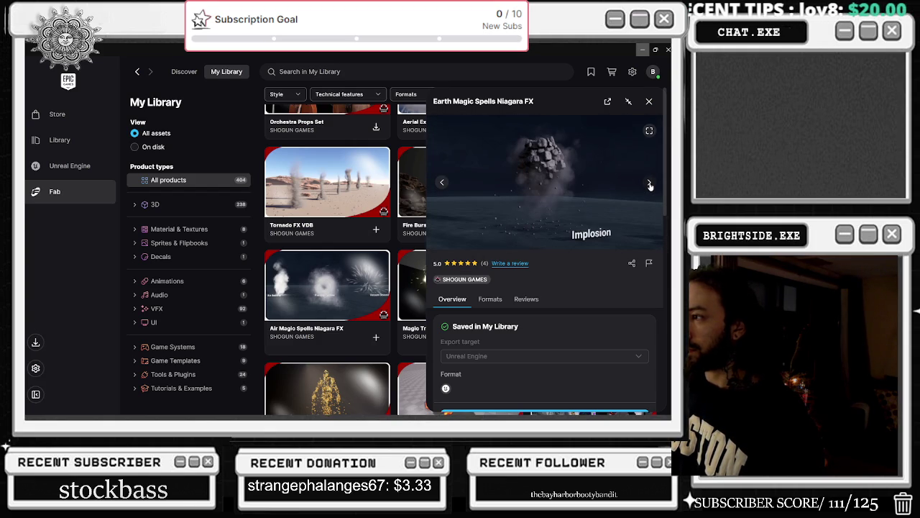
scroll(564, 230, "down", 2)
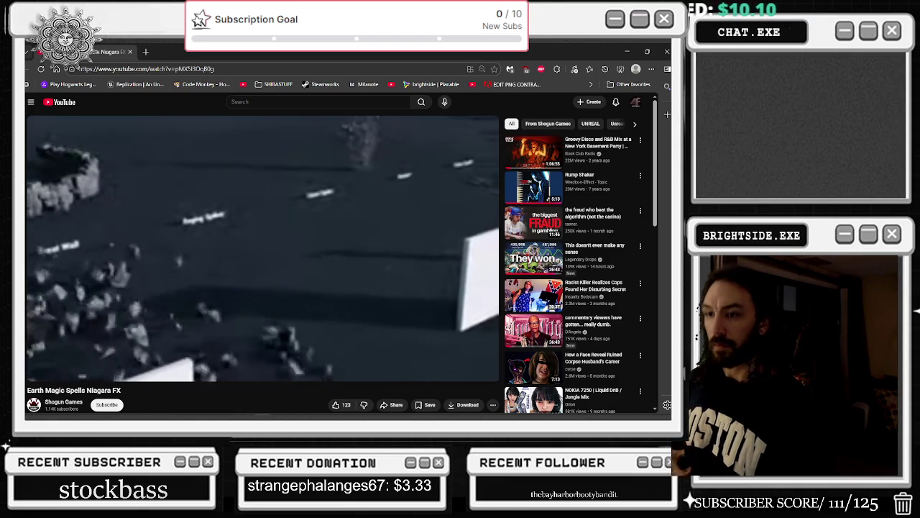
Pause the Earth Magic Spells video, return to the launcher and start adding it to a project.
key("space")
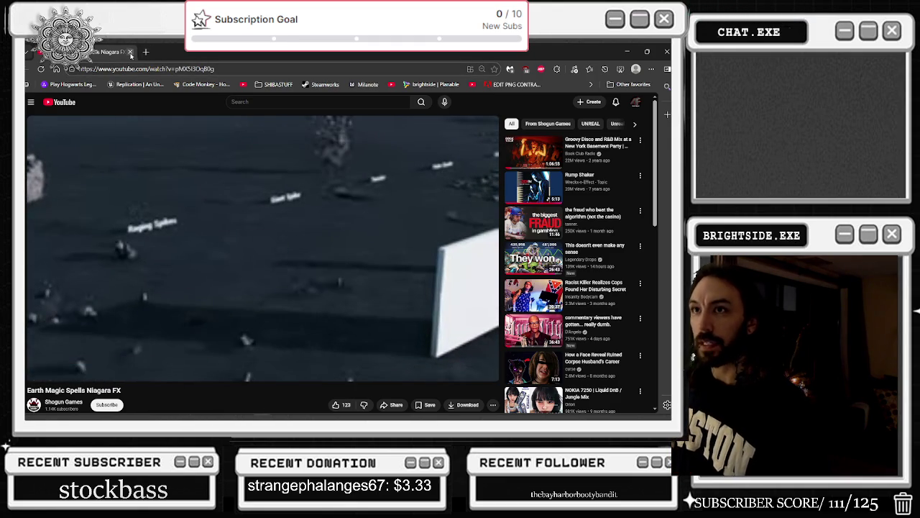
key("alt+Tab")
left_click(548, 289)
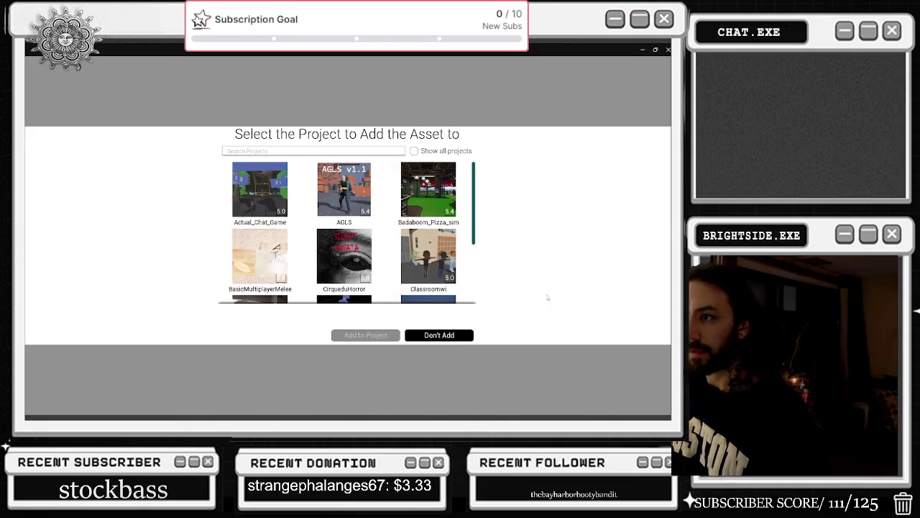
Add Earth Magic Spells to Actual_Chat_Game, reopening the picker after one cancel.
left_click(255, 203)
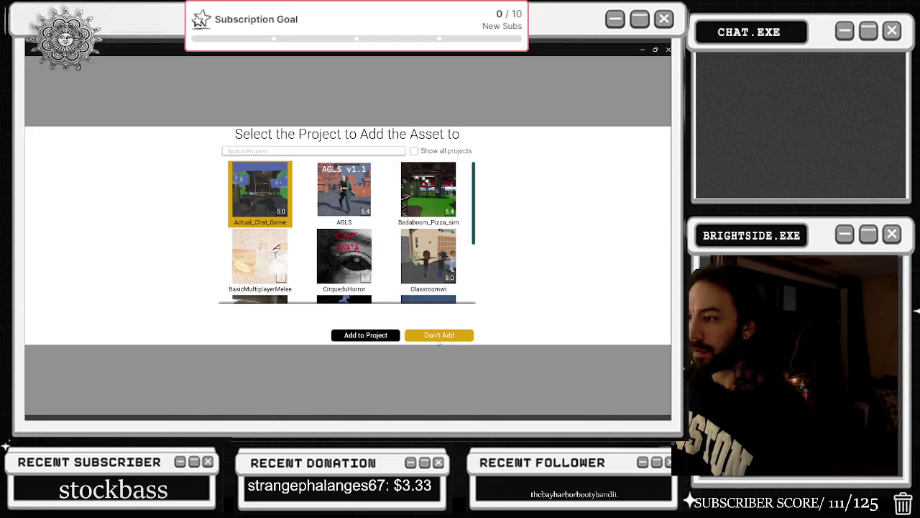
left_click(439, 336)
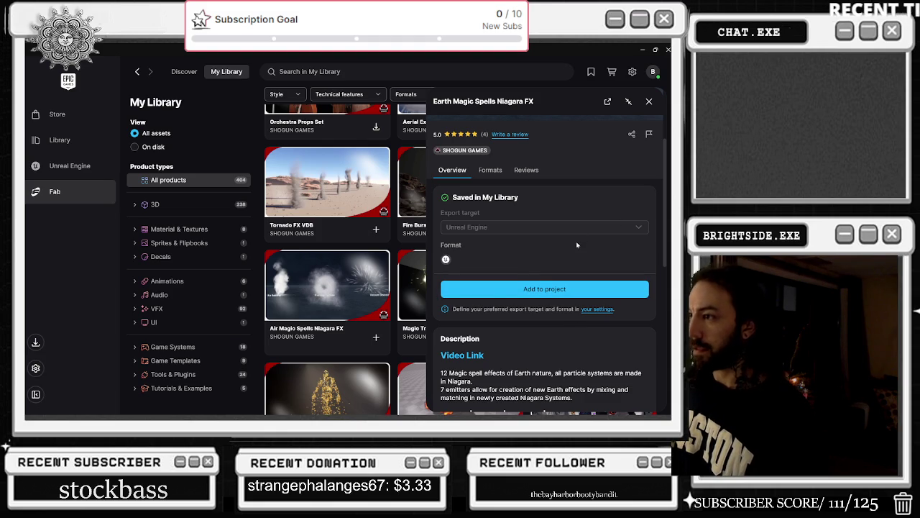
scroll(576, 241, "down", 1)
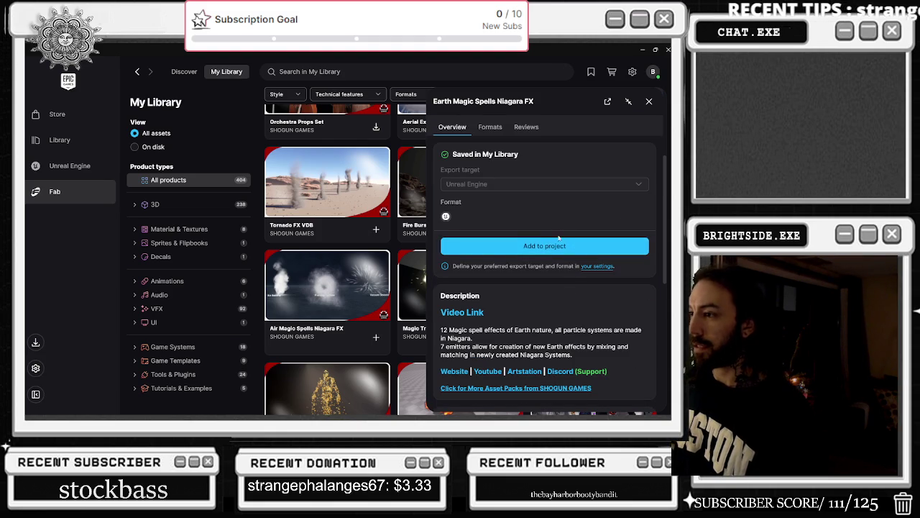
left_click(559, 245)
left_click(260, 189)
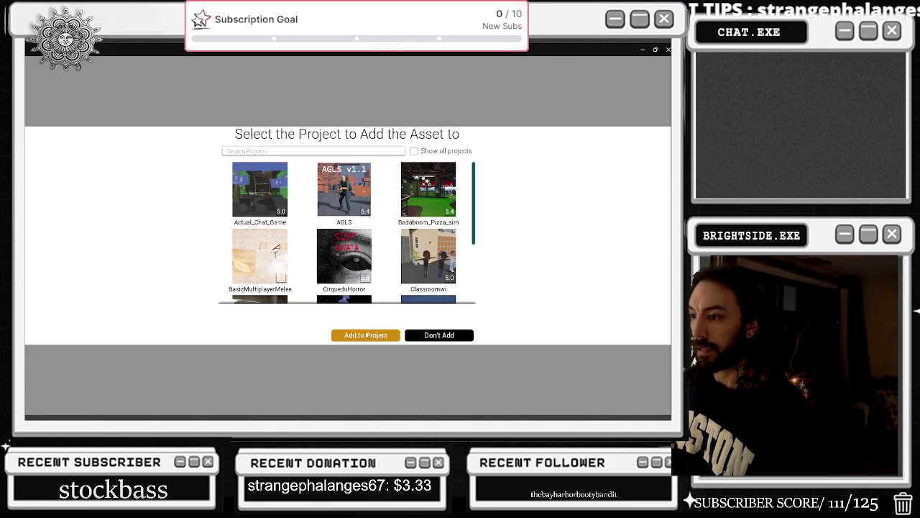
left_click(367, 335)
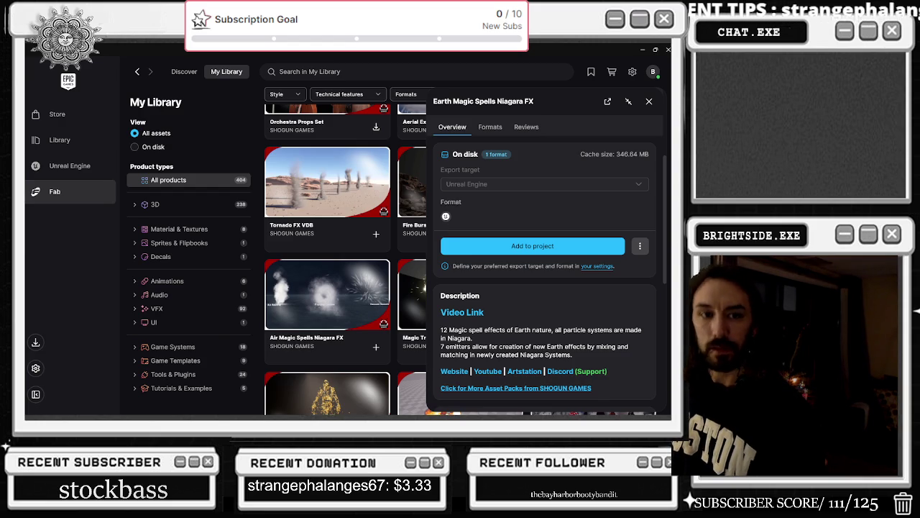
Scroll down through the Fab My Library grid, then minimize the launcher.
scroll(352, 296, "down", 10)
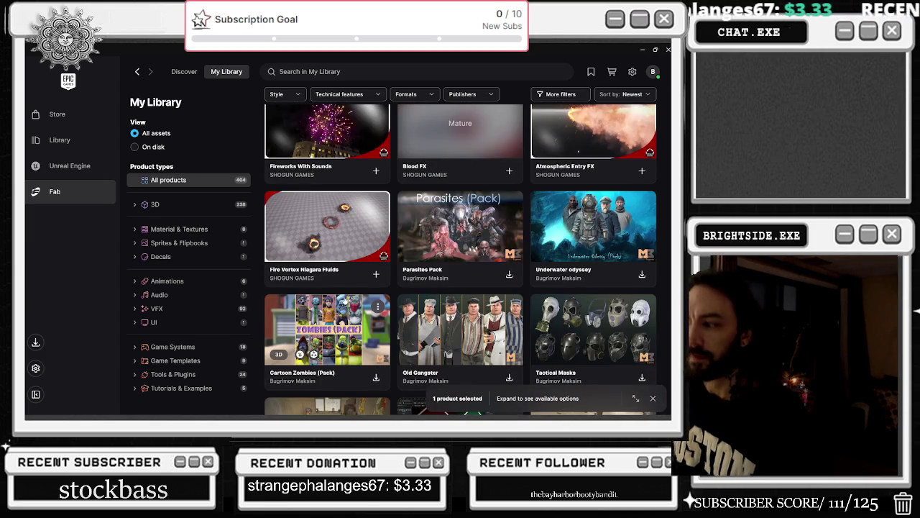
scroll(347, 300, "down", 5)
scroll(348, 296, "down", 4)
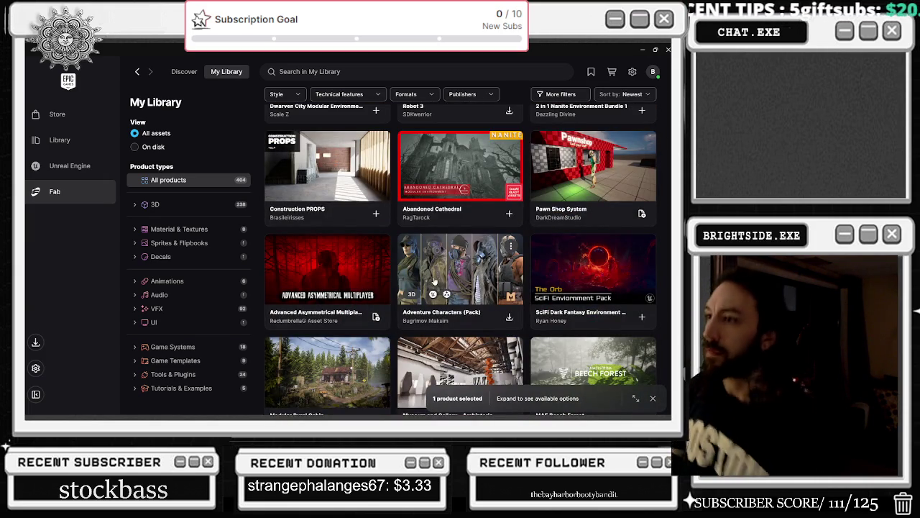
scroll(435, 282, "down", 4)
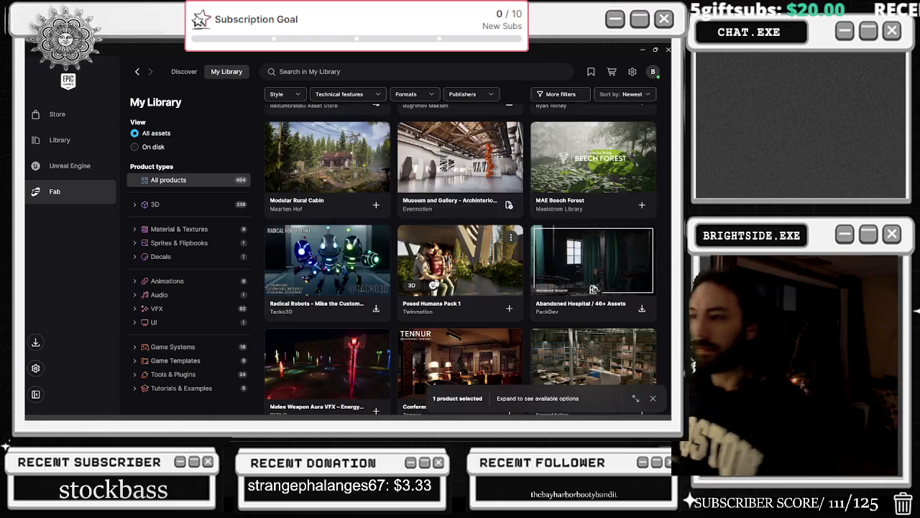
scroll(434, 285, "down", 3)
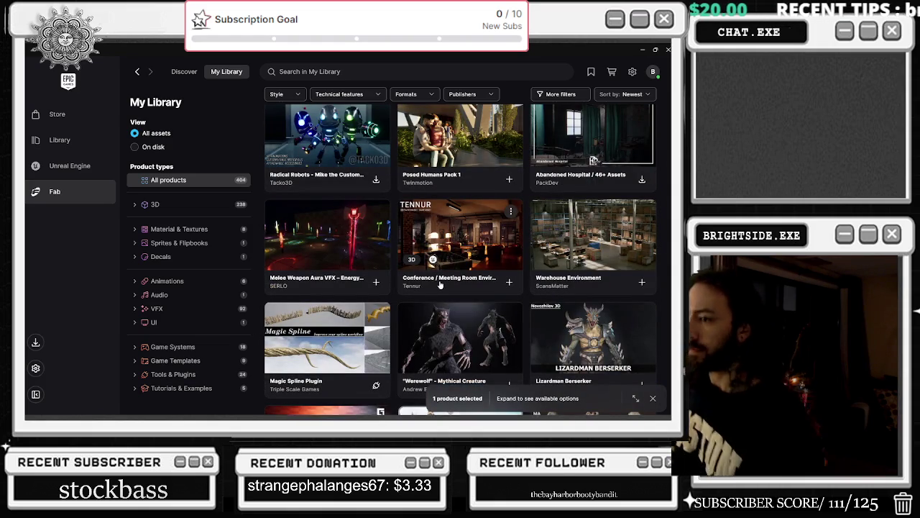
scroll(439, 283, "down", 1)
scroll(440, 283, "down", 2)
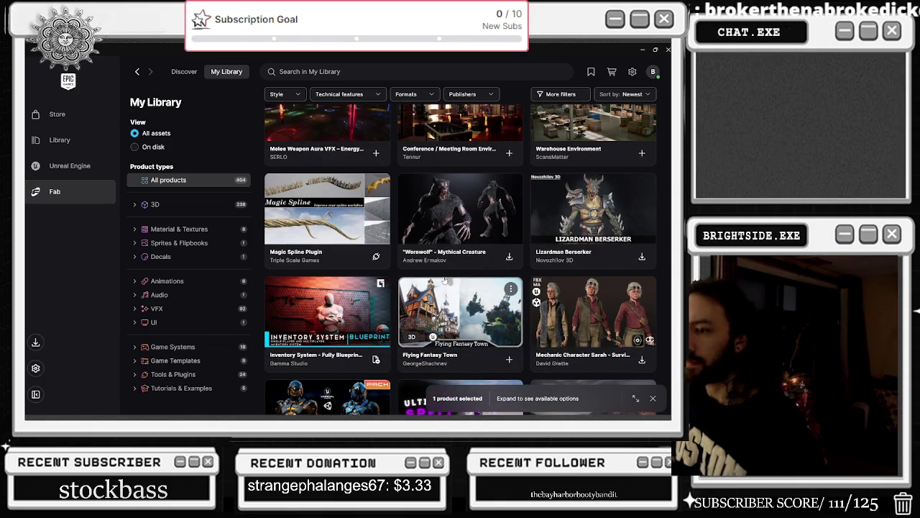
scroll(444, 280, "down", 2)
scroll(444, 279, "down", 4)
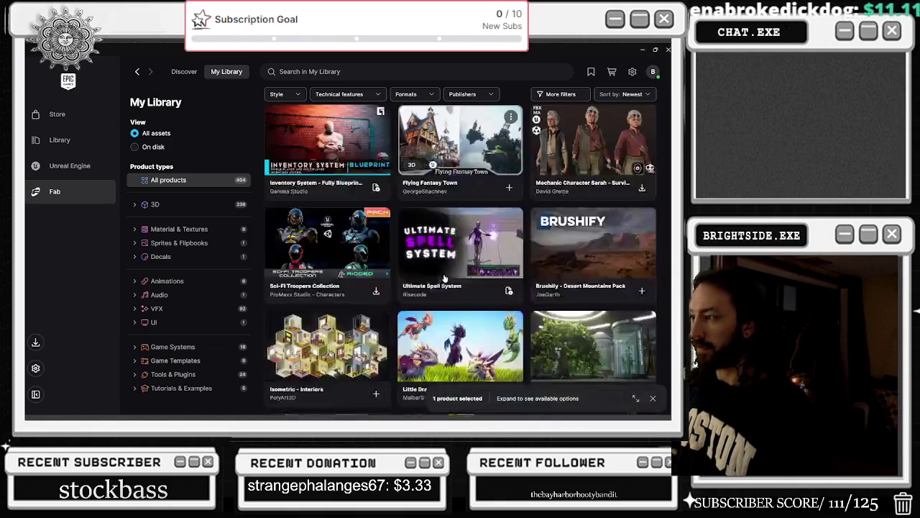
scroll(647, 187, "down", 4)
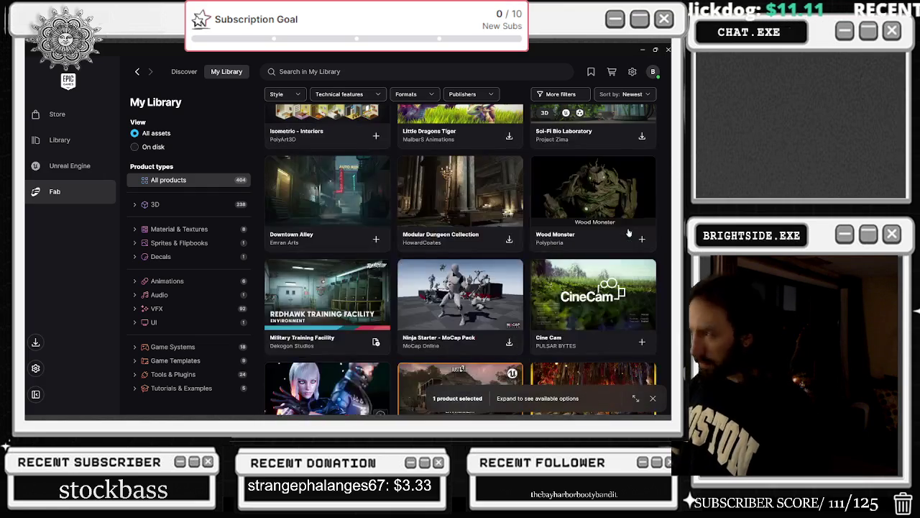
scroll(635, 235, "down", 2)
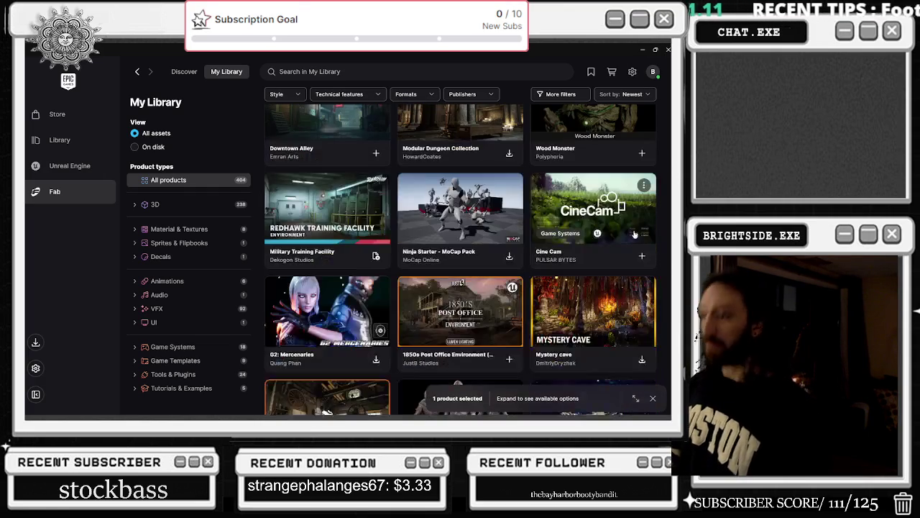
left_click(642, 50)
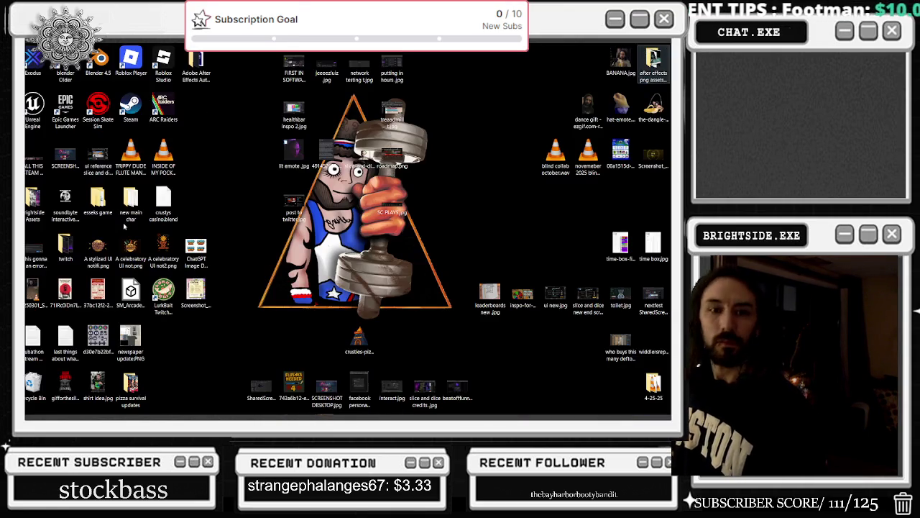
key("alt+Tab")
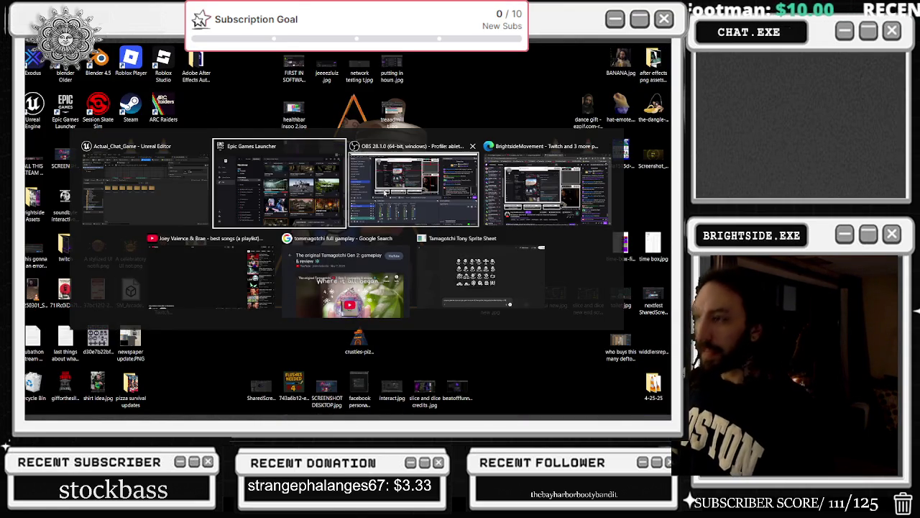
key("alt+Tab")
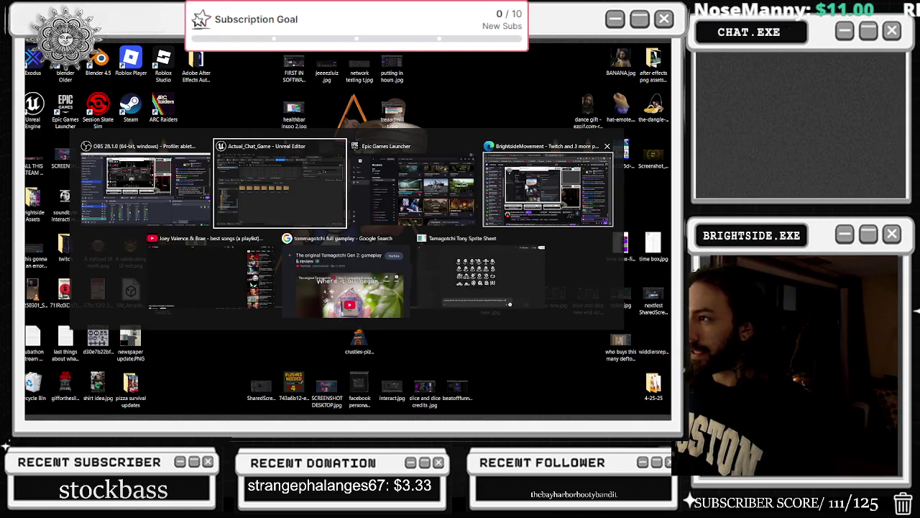
key("Escape")
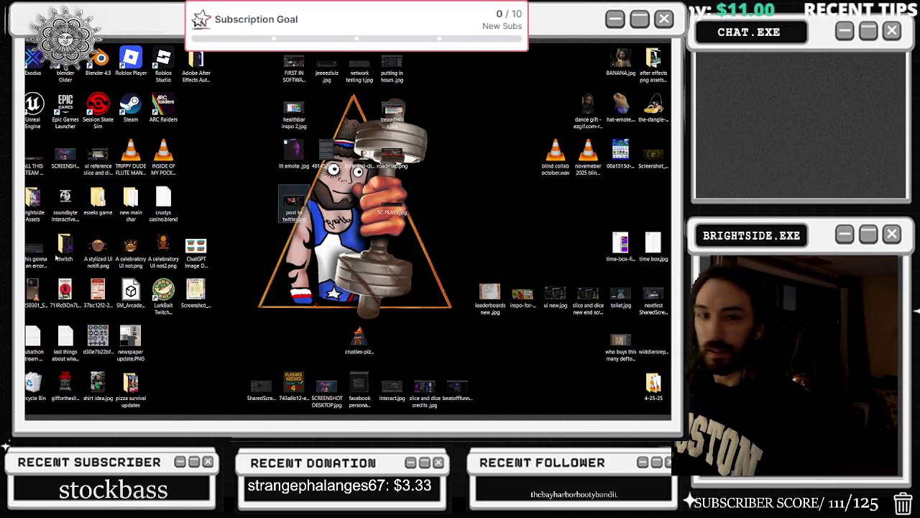
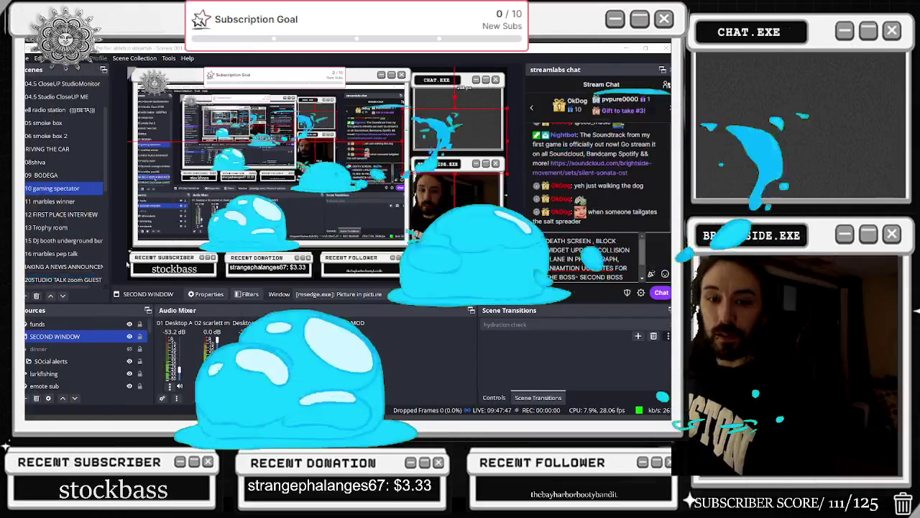
Move the YouTube browser window down over the OBS audio mixer area.
key("alt+Tab")
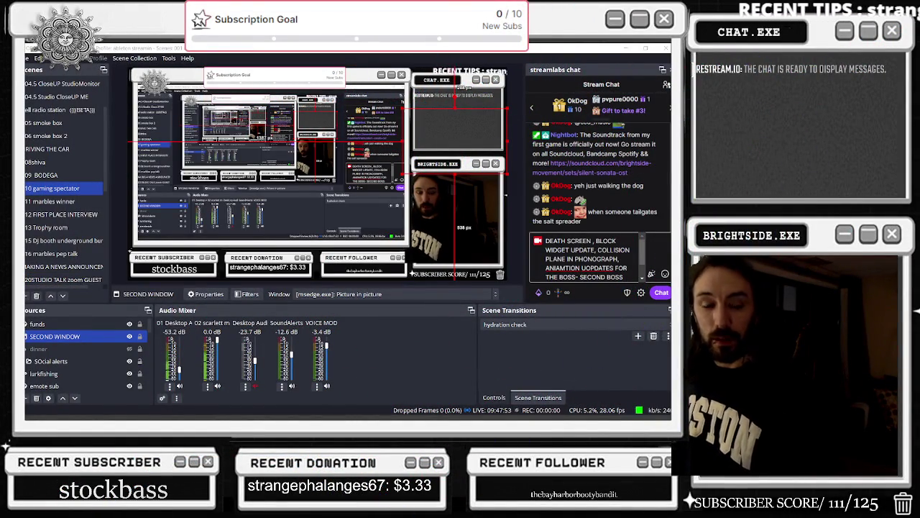
mouse_move(431, 174)
left_mouse_down()
mouse_move(460, 200)
mouse_move(504, 339)
left_mouse_up()
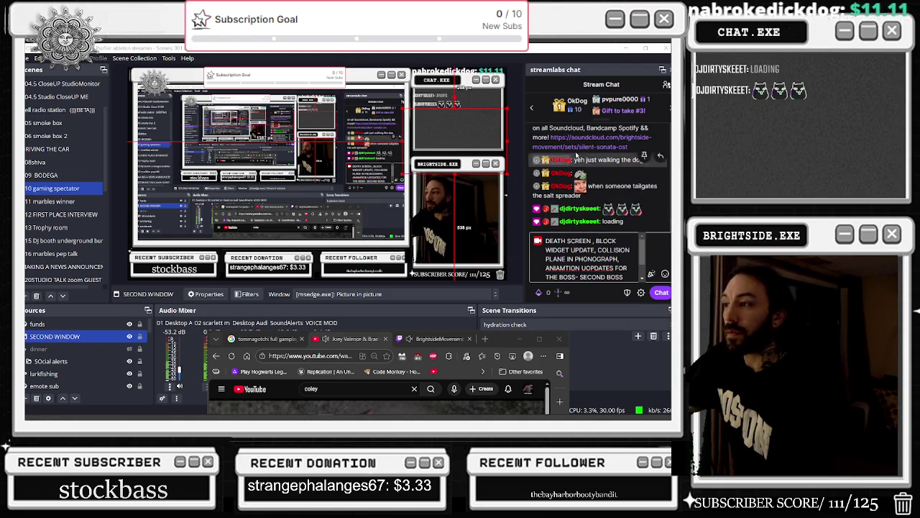
Check the Streamlabs chat user list, return to messages, and bring up the window switcher.
left_click(666, 85)
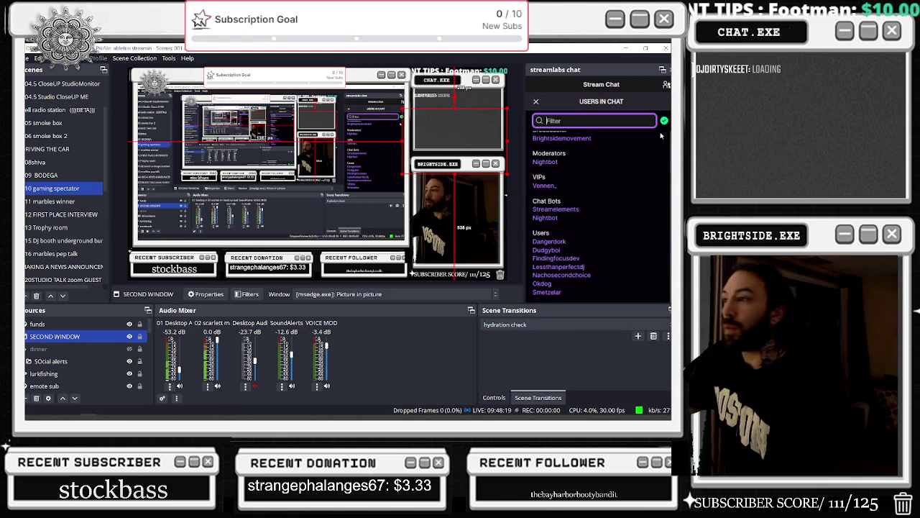
left_click(666, 85)
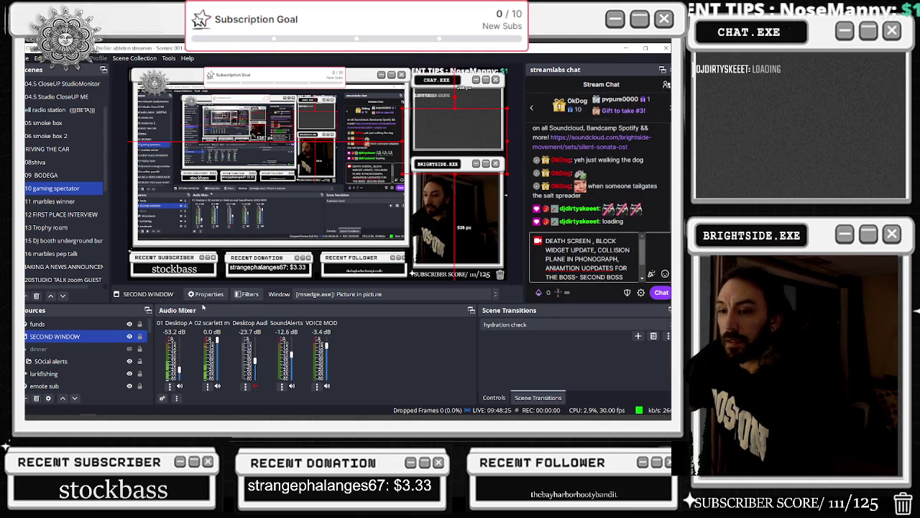
key("alt+Tab")
key("Tab")
key("Tab")
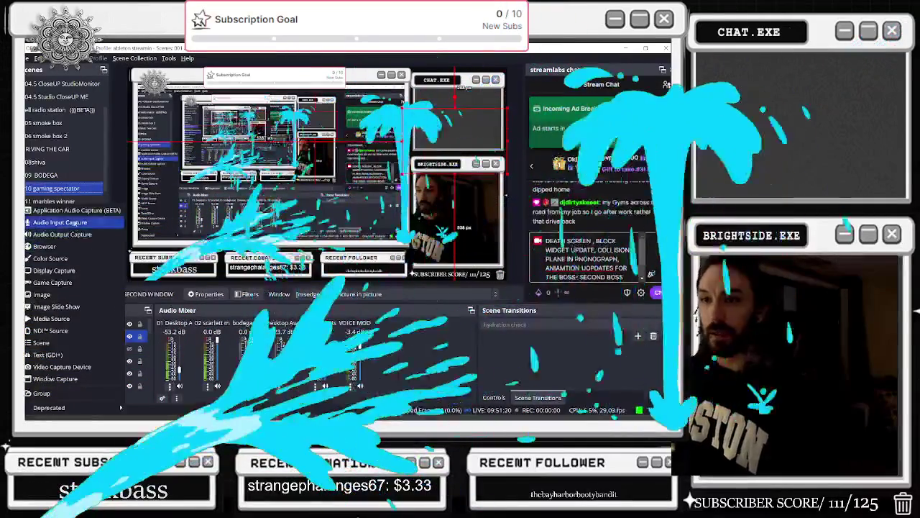
Dismiss the Add Source menu without adding any source.
key("Escape")
Set the MAIN WINDOW source to capture Display 1, the 1920x1080 primary monitor.
left_click(50, 361)
scroll(72, 353, "down", 2)
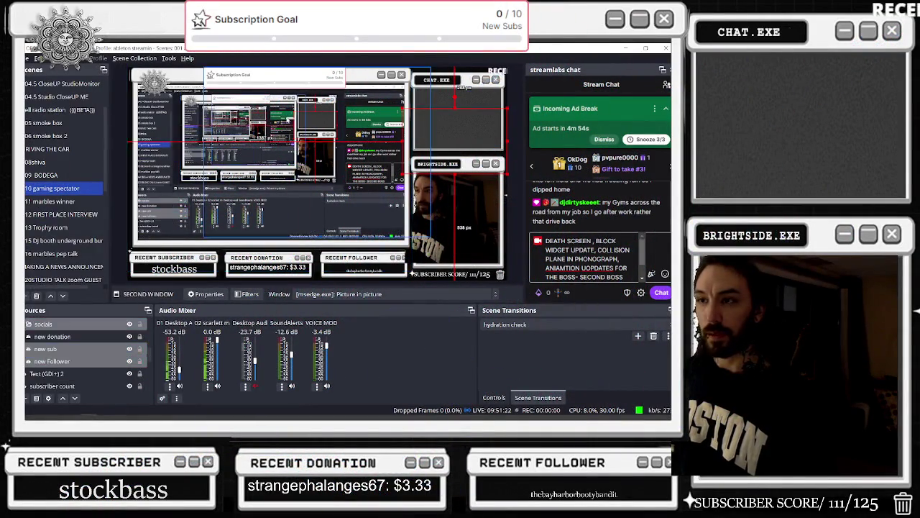
scroll(72, 353, "down", 3)
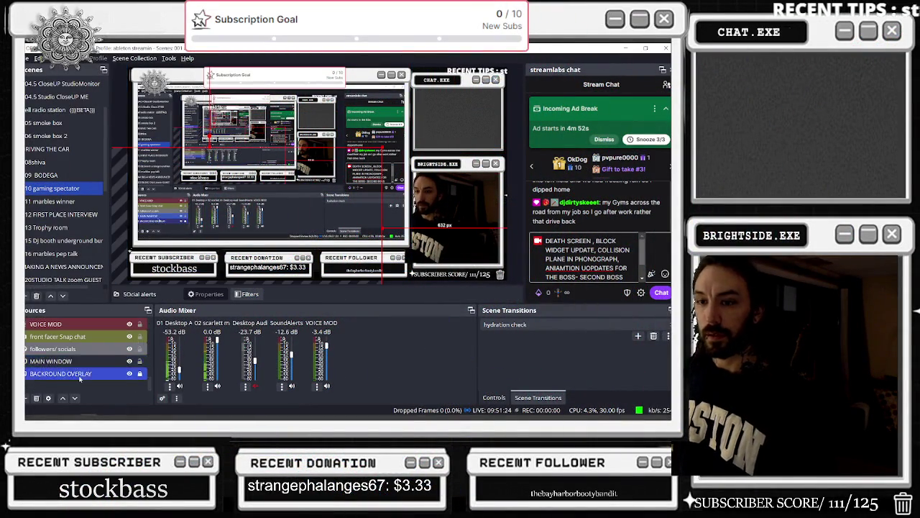
right_click(65, 361)
left_click(107, 351)
left_click(237, 227)
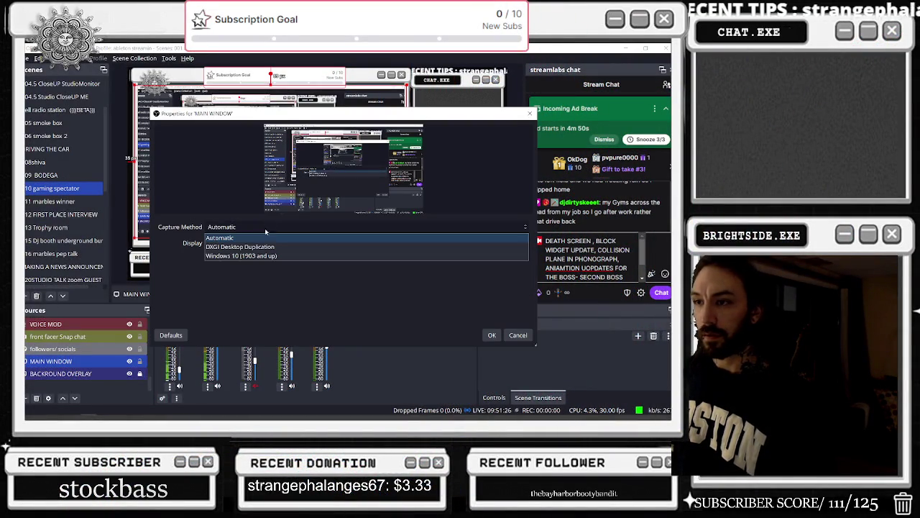
left_click(240, 238)
left_click(288, 243)
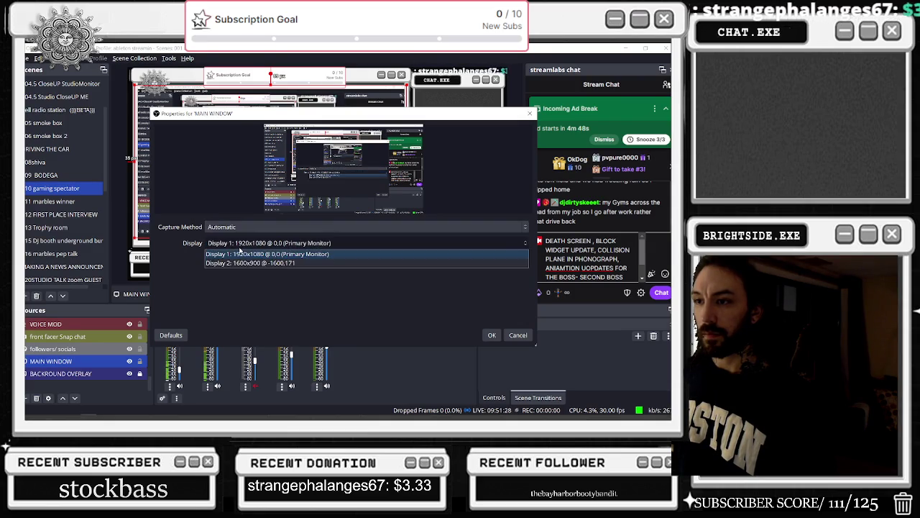
left_click(288, 232)
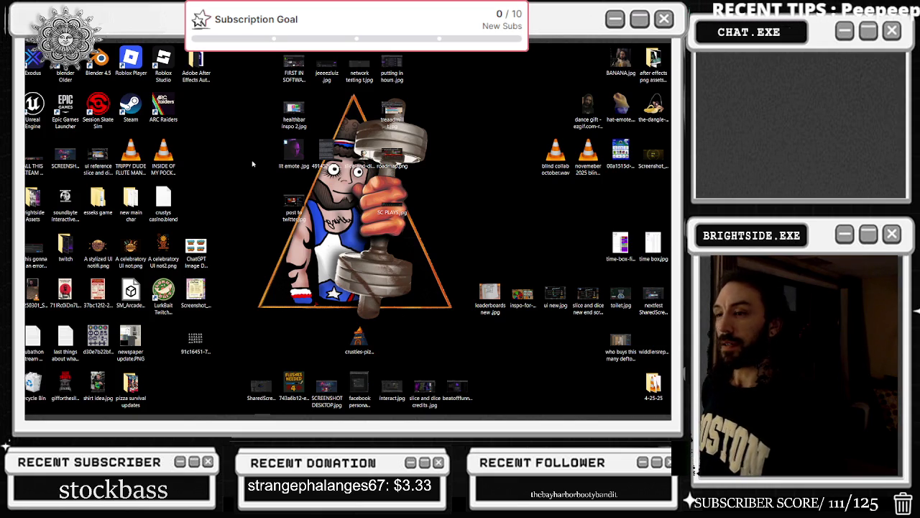
Switch to the Unreal Editor window with Actual_Chat_Game open.
mouse_move(229, 400)
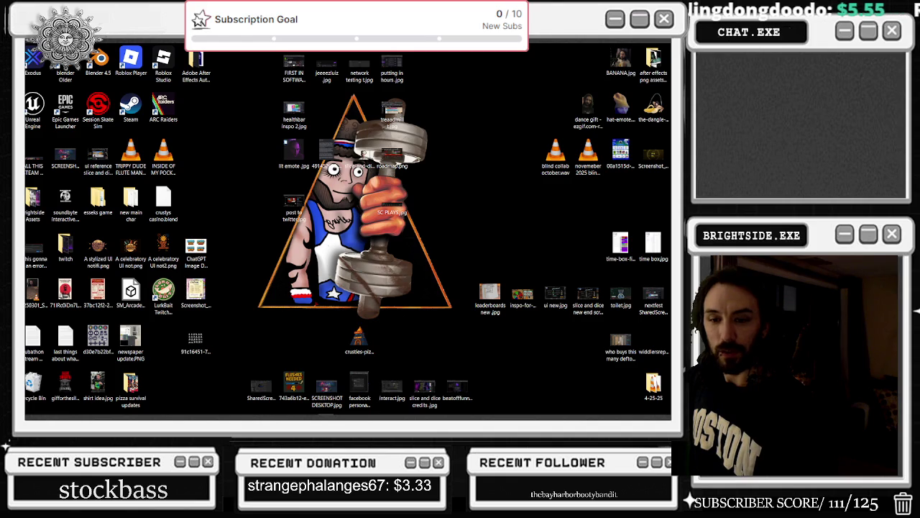
key("alt+Tab")
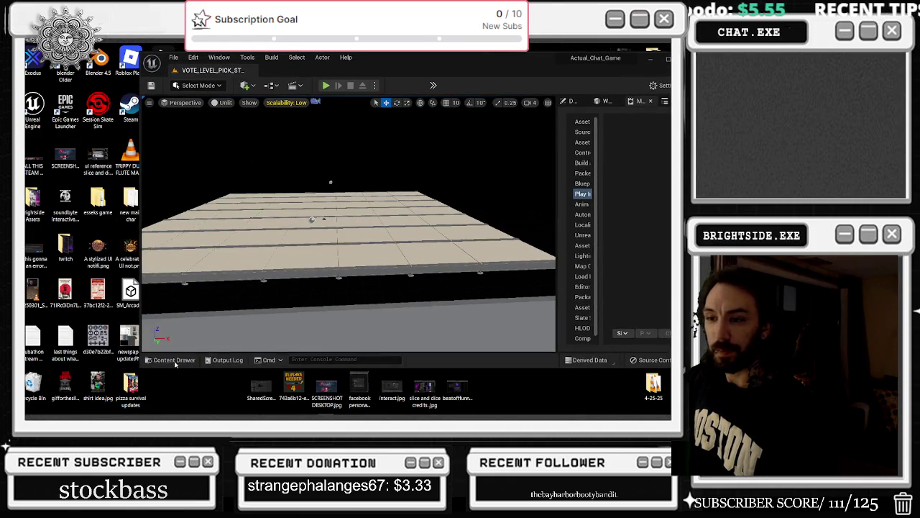
Maximize the editor and show the Content Browser folder tree with collections collapsed.
key("ctrl+space")
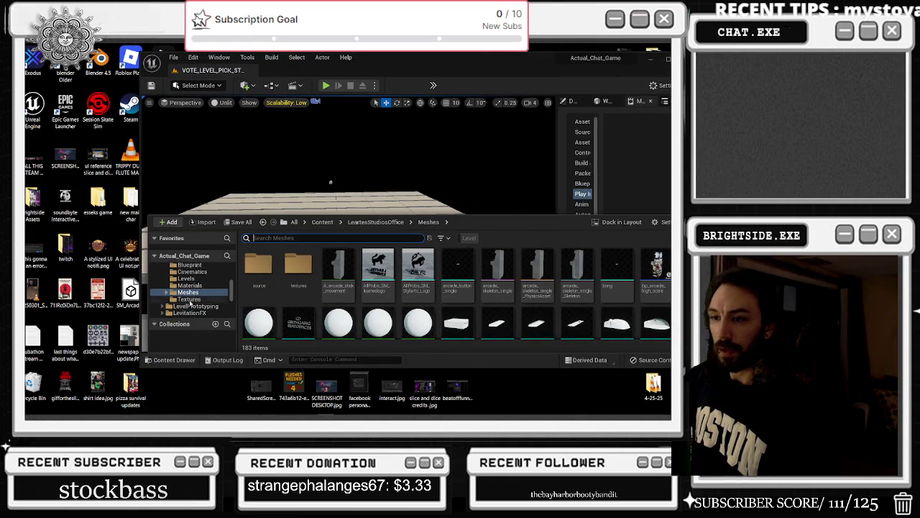
scroll(219, 306, "down", 5)
scroll(219, 306, "down", 2)
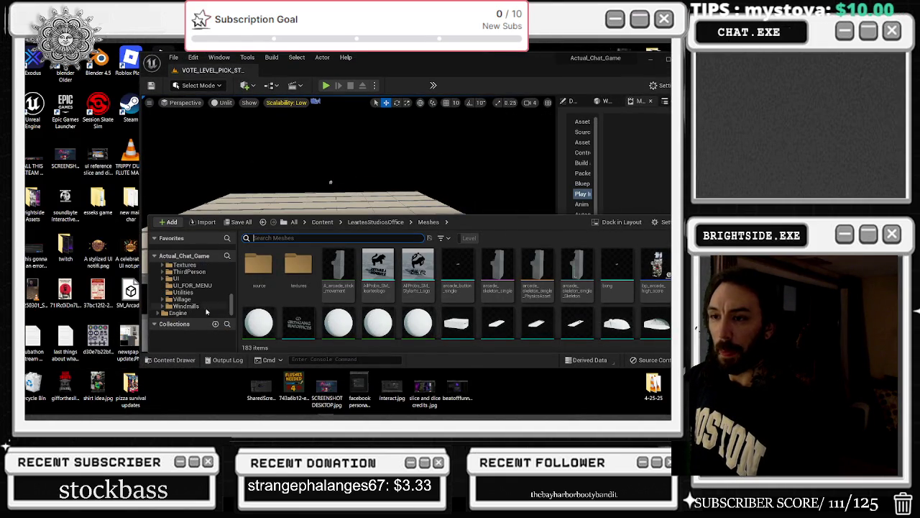
left_click(155, 325)
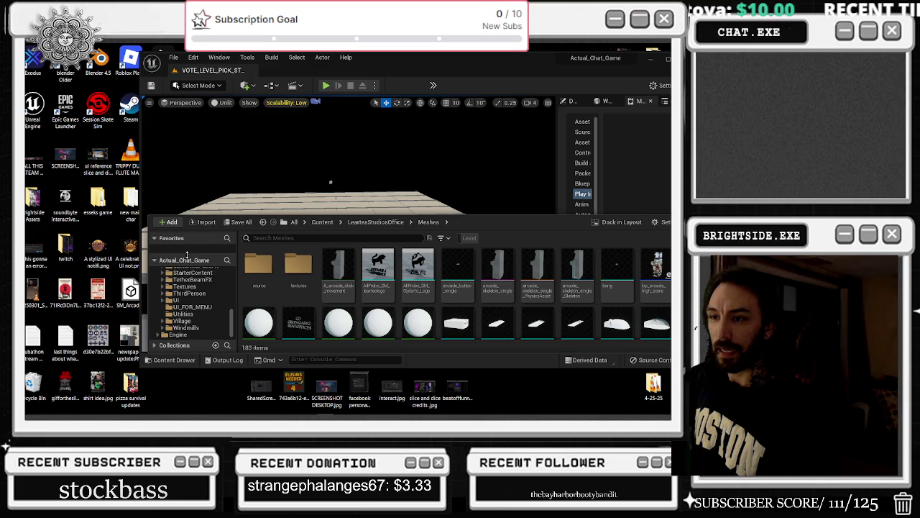
key("super+Up")
left_click(29, 409)
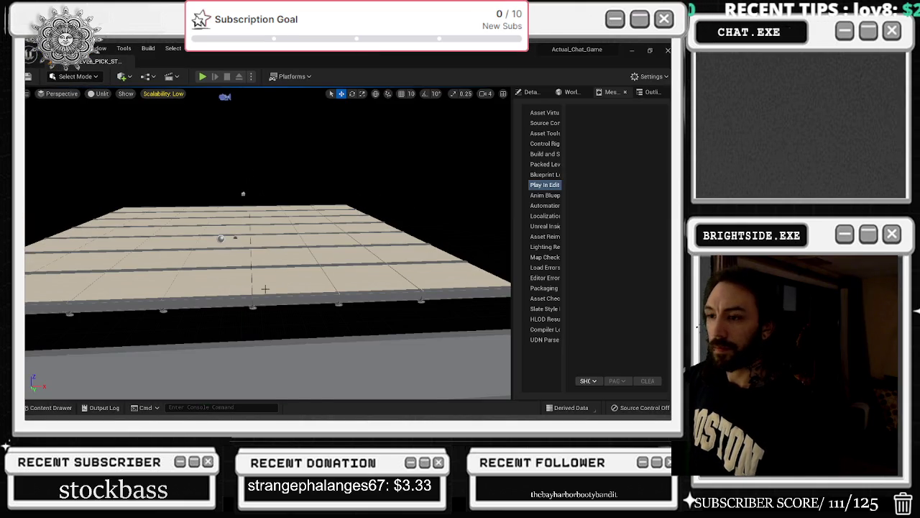
left_click(27, 410)
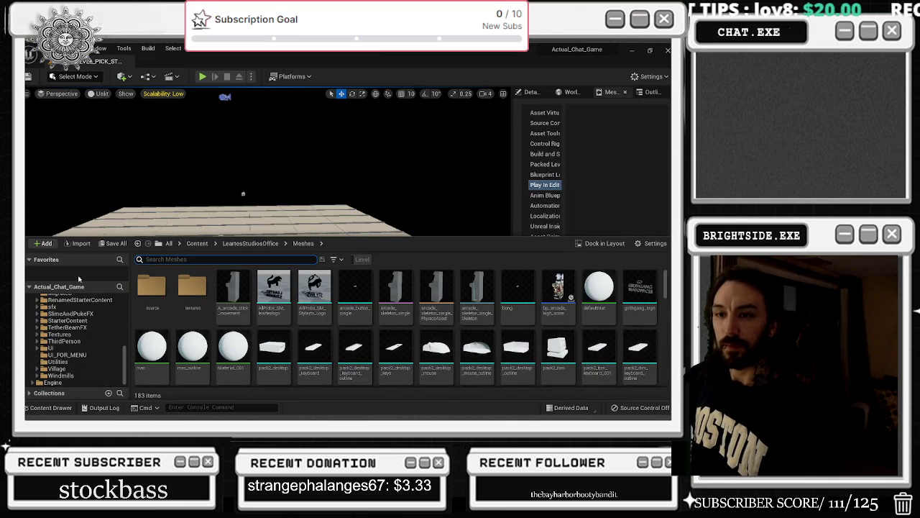
scroll(86, 322, "up", 2)
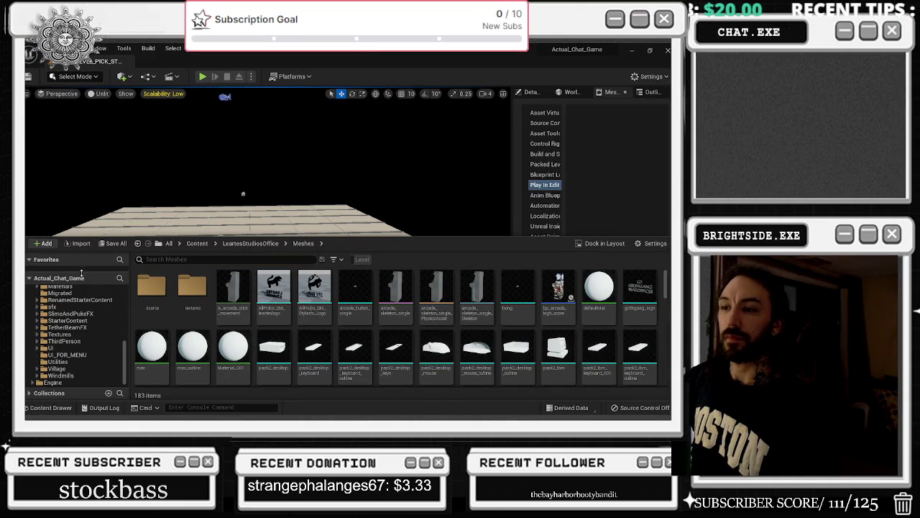
scroll(86, 322, "up", 4)
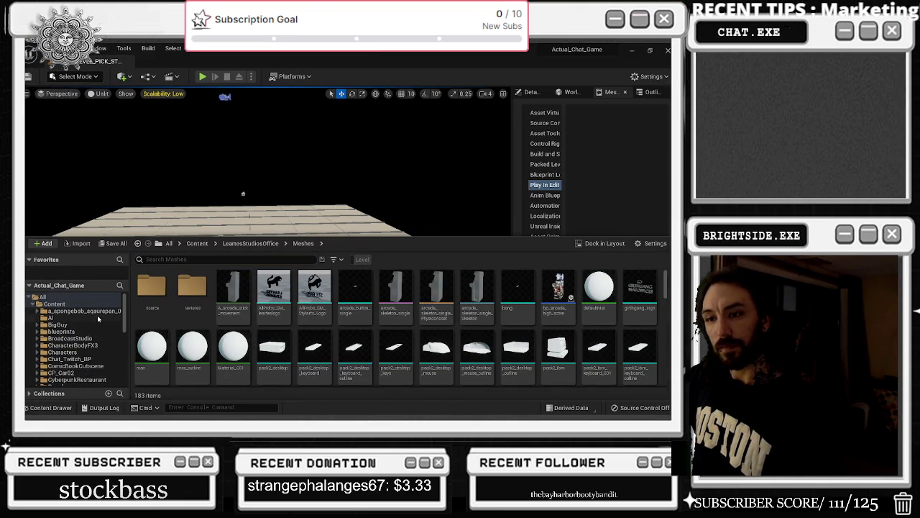
scroll(107, 346, "up", 2)
scroll(79, 356, "down", 2)
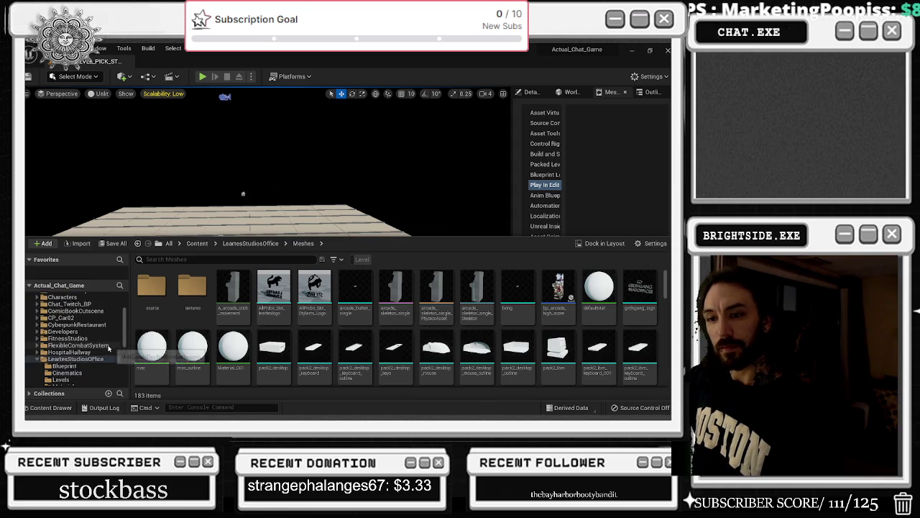
Open the LevitationFX folder and drag the MagicSpells folder onto it.
double_click(74, 364)
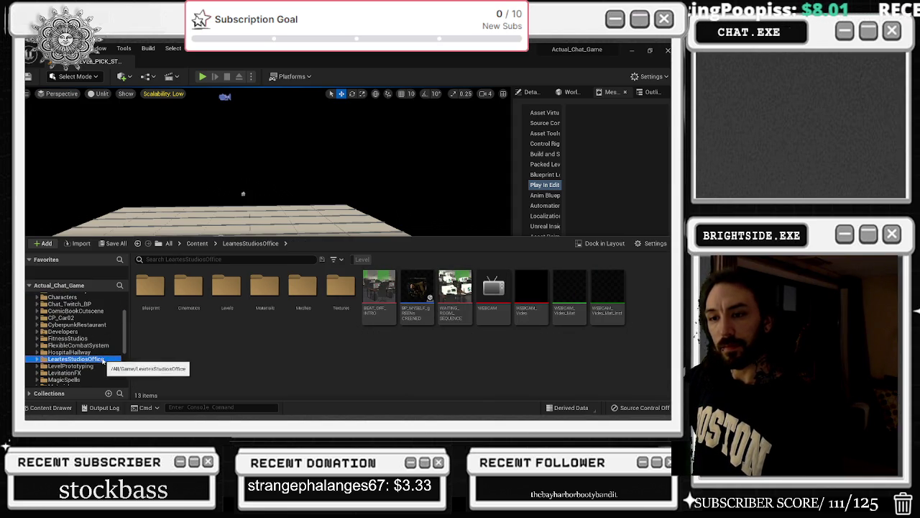
scroll(103, 361, "down", 2)
left_click(79, 345)
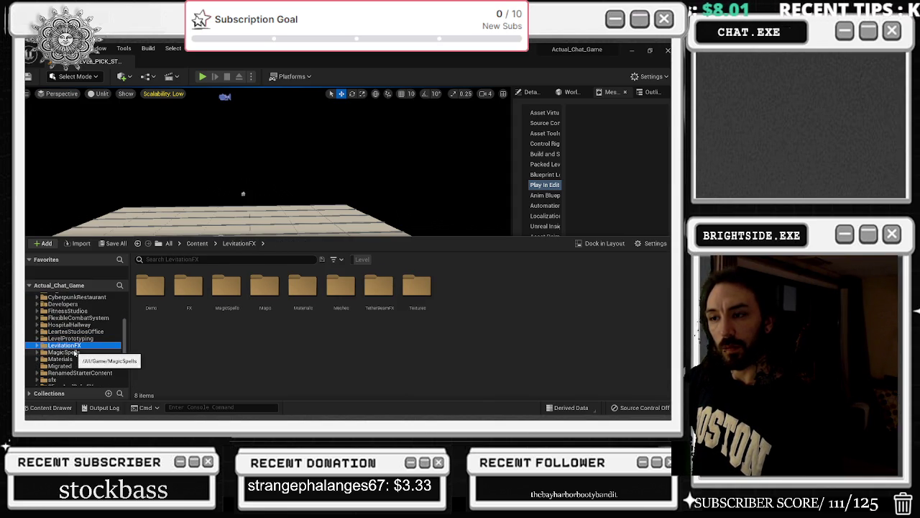
left_click_drag(75, 353, 76, 346)
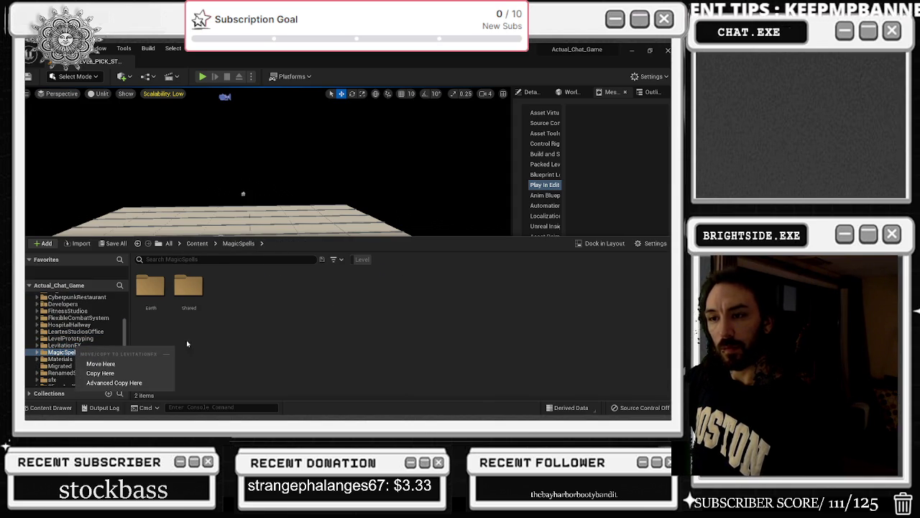
Choose Move Here and finish moving MagicSpells into LevitationFX.
left_click(100, 363)
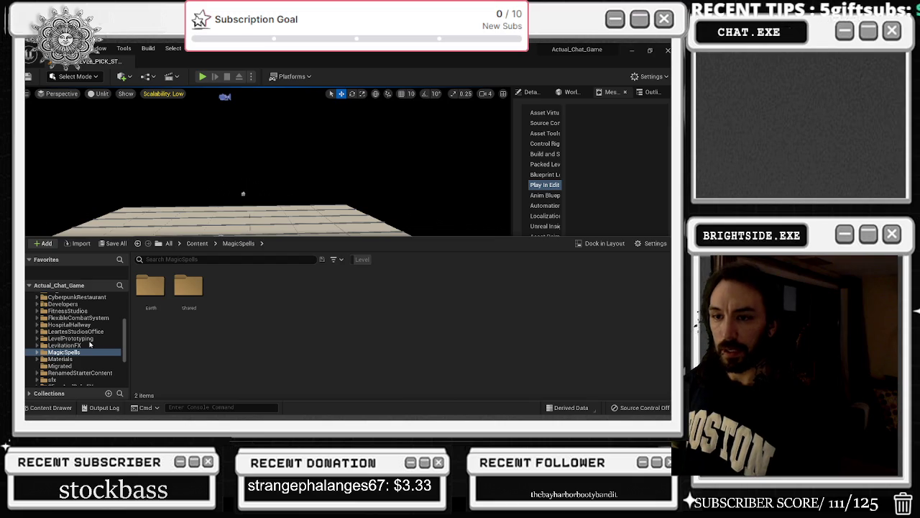
left_click_drag(64, 352, 90, 344)
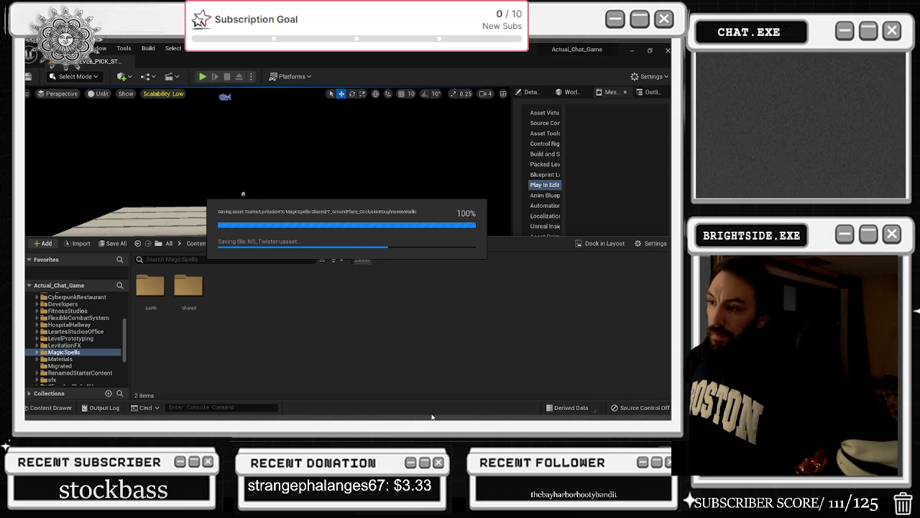
End two obs-browser-page.exe processes under OBS Studio in Task Manager, then return to Unreal.
key("ctrl+shift+Escape")
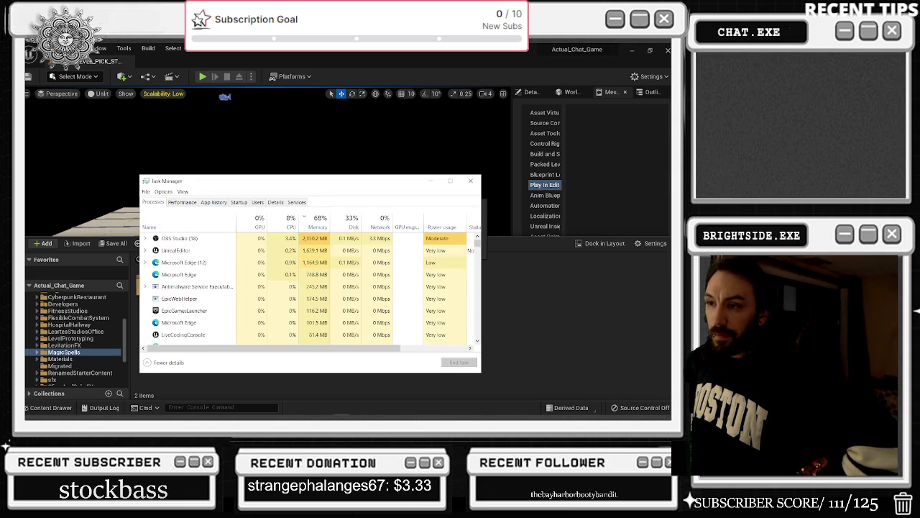
left_click(180, 238)
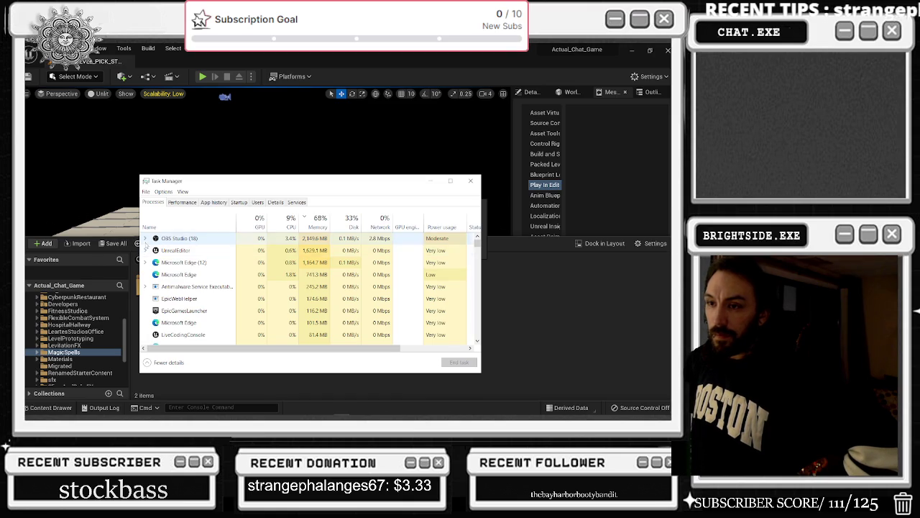
left_click(145, 238)
scroll(216, 265, "down", 3)
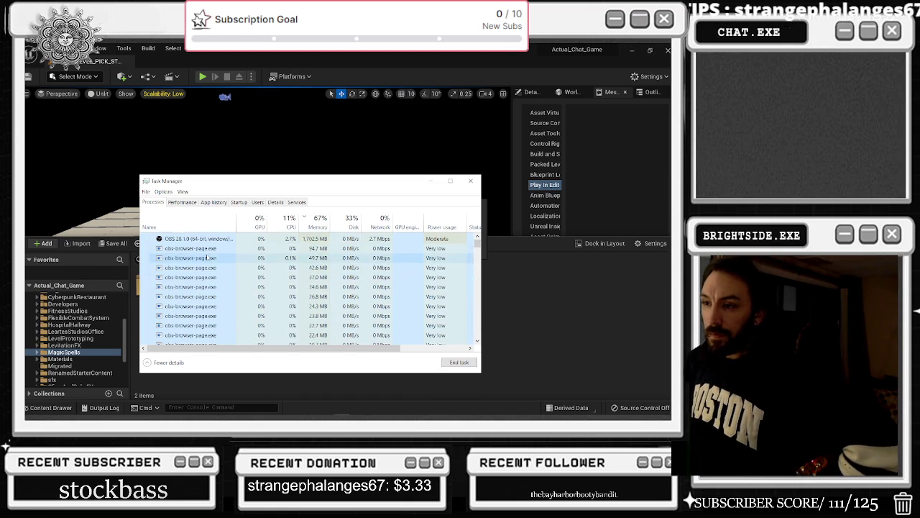
scroll(220, 265, "down", 2)
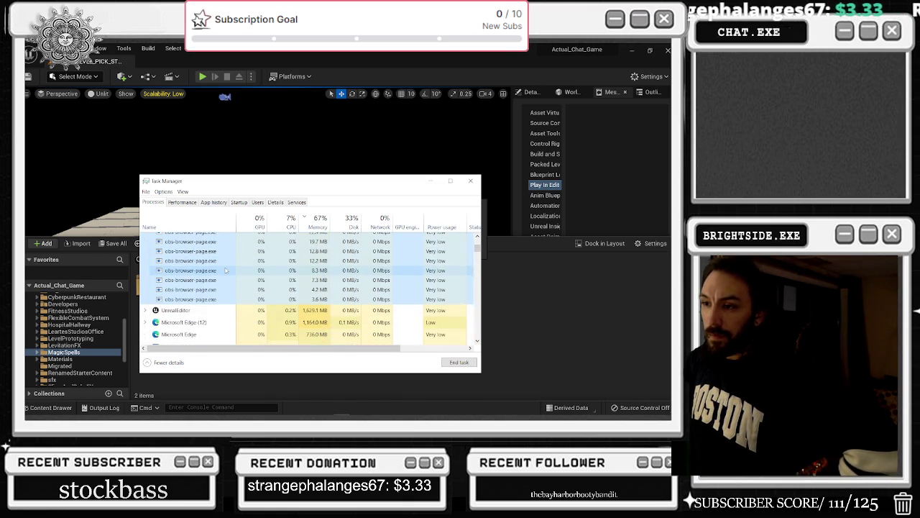
scroll(223, 273, "up", 5)
left_click(216, 259)
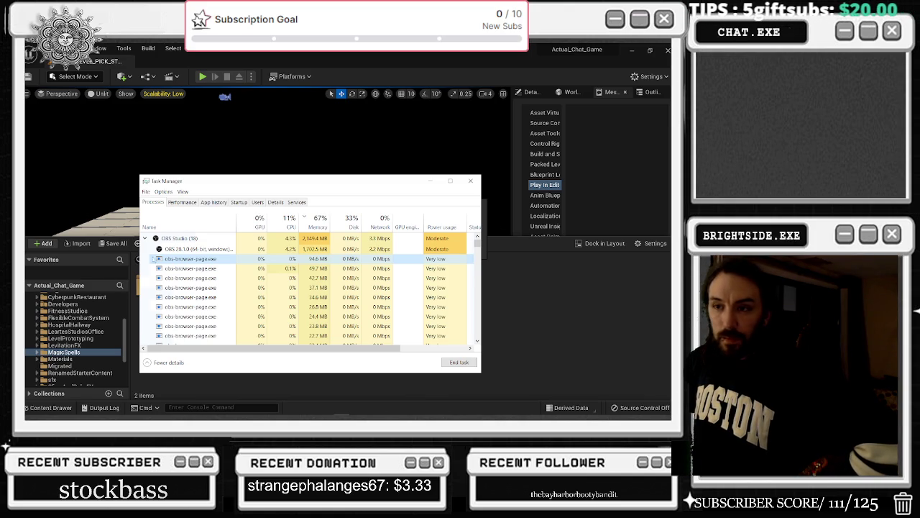
right_click(199, 258)
left_click(219, 261)
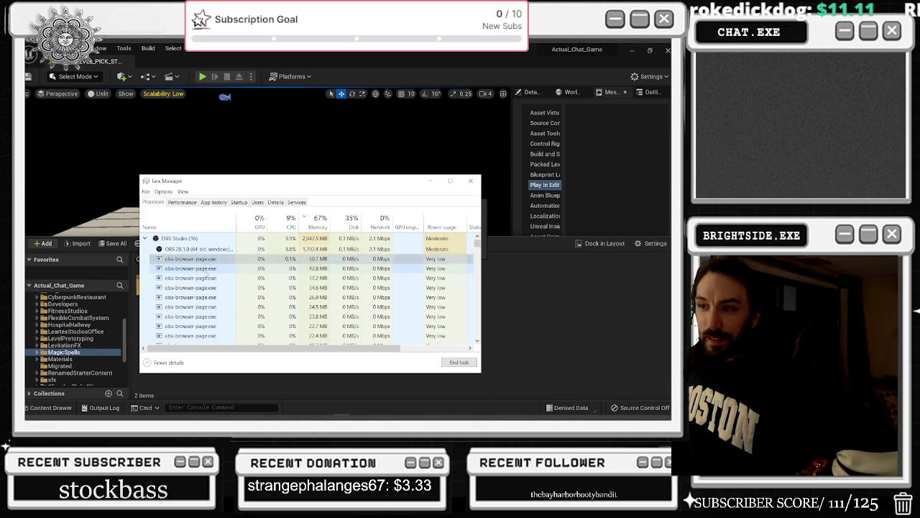
right_click(208, 260)
left_click(230, 267)
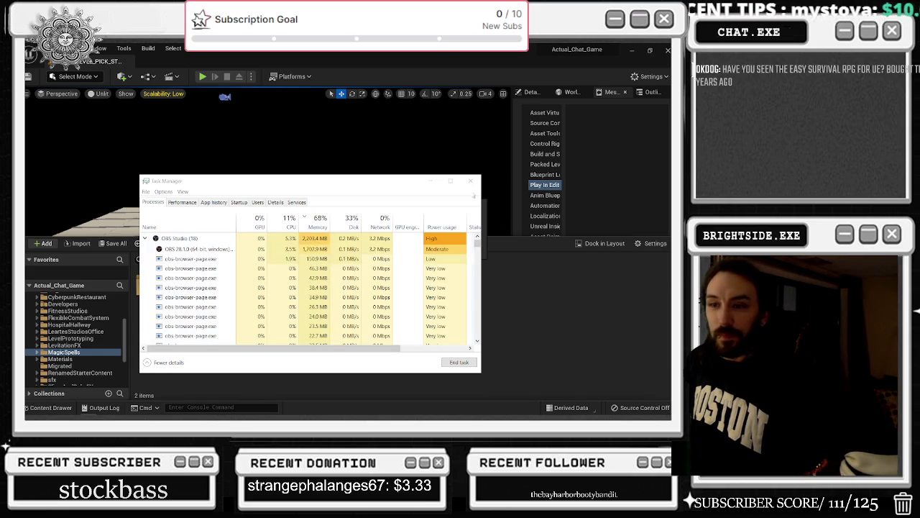
left_click(485, 181)
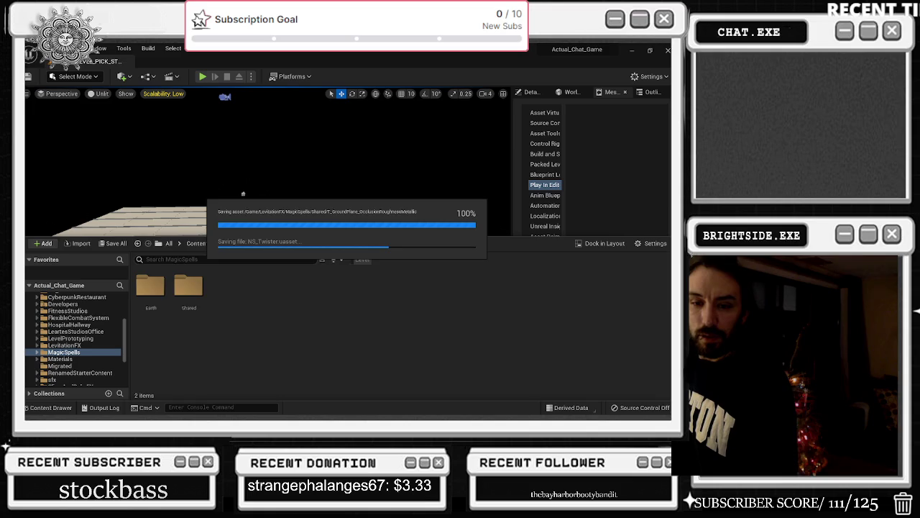
End the stalled UnrealEditor process in Task Manager.
key("ctrl+shift+Escape")
left_click(146, 238)
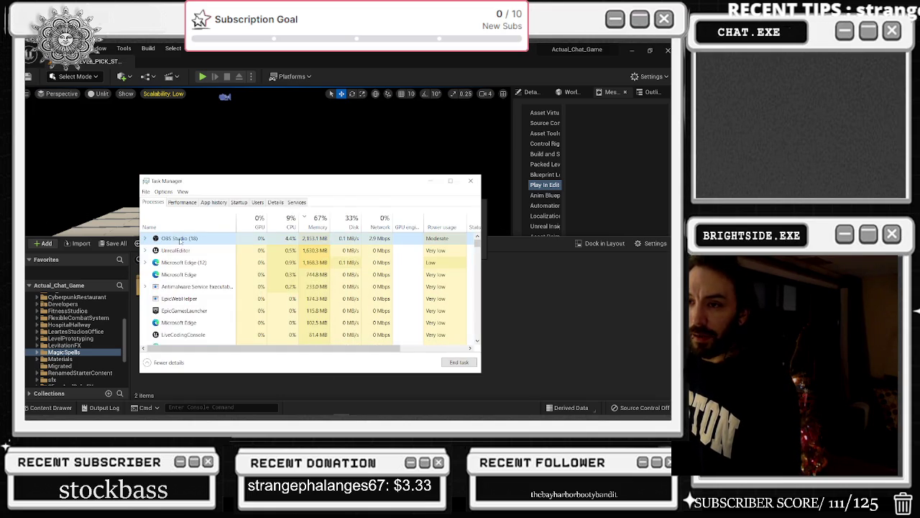
left_click(176, 250)
left_click(461, 365)
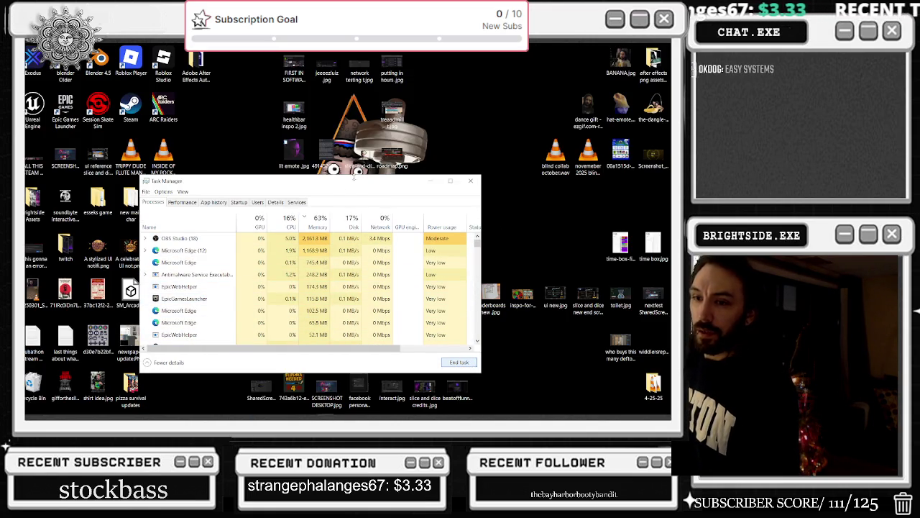
Relaunch Actual_Chat_Game from the Epic Games Launcher Library's My Projects.
left_click_drag(387, 181, 547, 94)
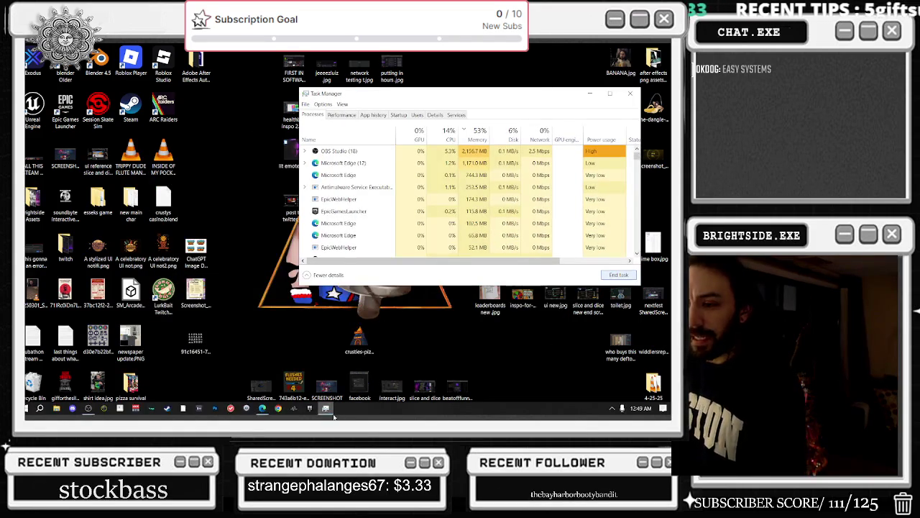
left_click(310, 408)
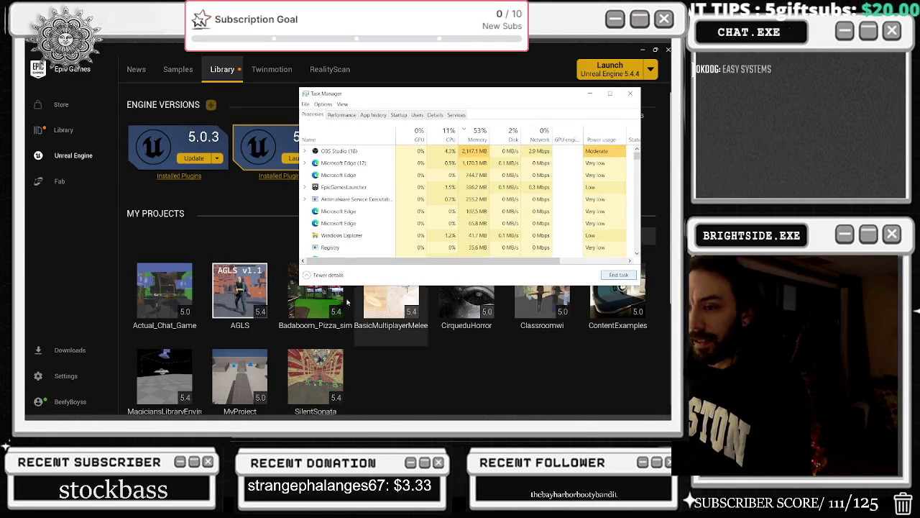
double_click(173, 304)
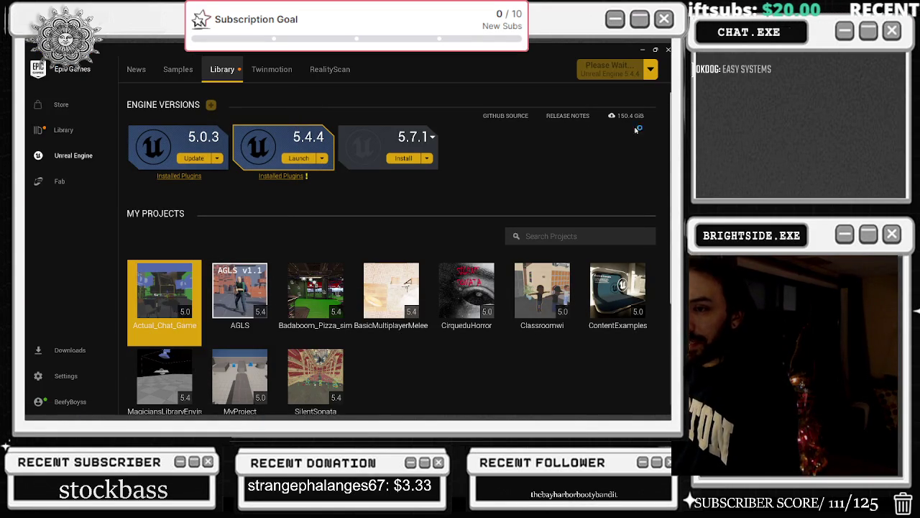
left_click(642, 50)
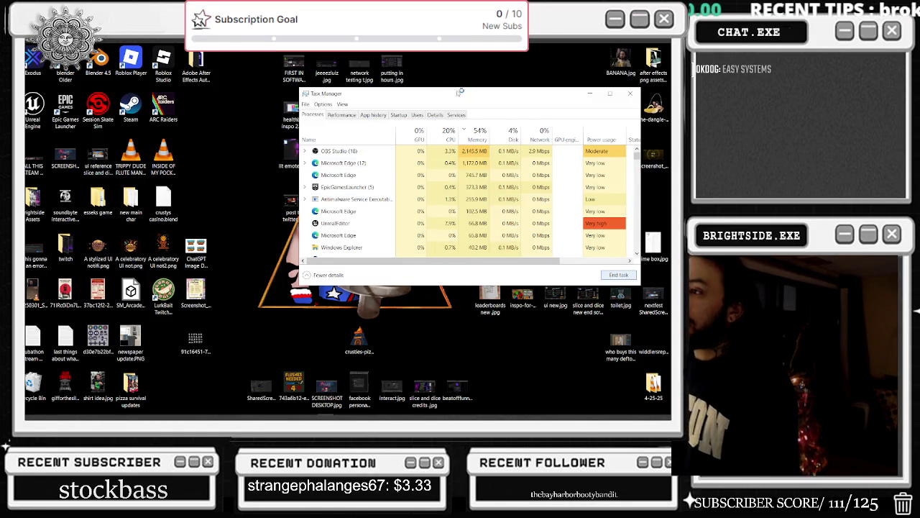
mouse_move(144, 413)
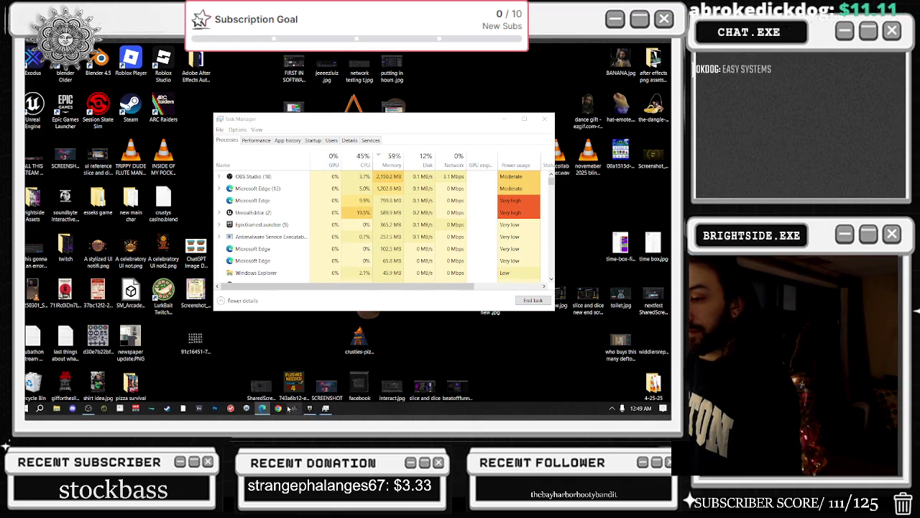
left_click(302, 408)
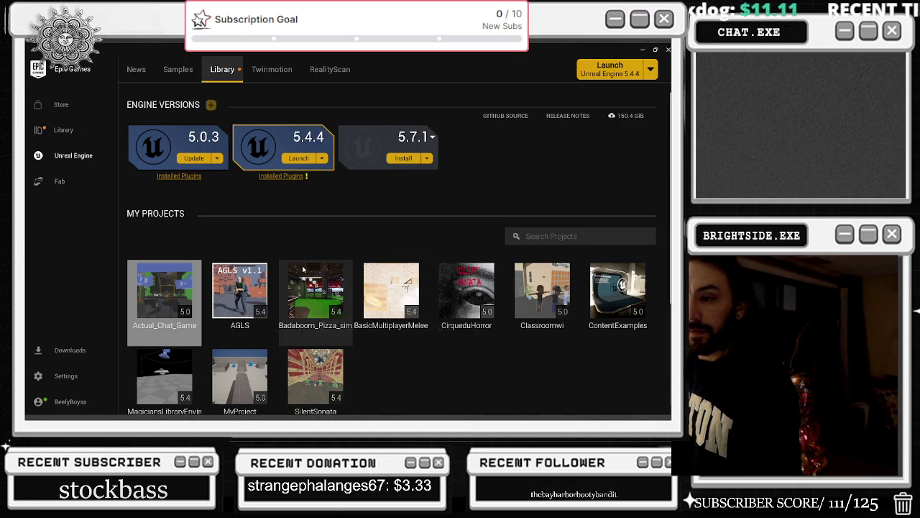
Search the Library for 'sur' and open the Simple Multiplayer Survival Kit V1 Fab page.
scroll(343, 244, "down", 2)
scroll(342, 245, "down", 5)
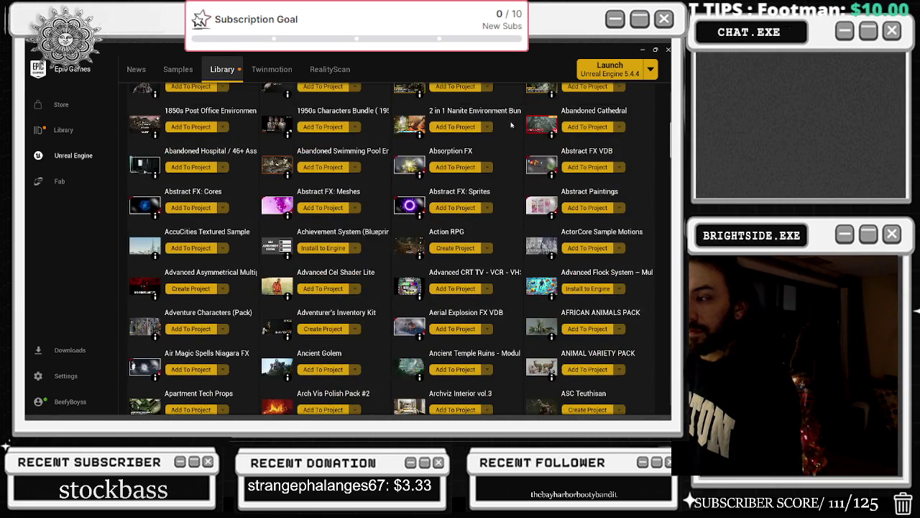
scroll(545, 194, "up", 2)
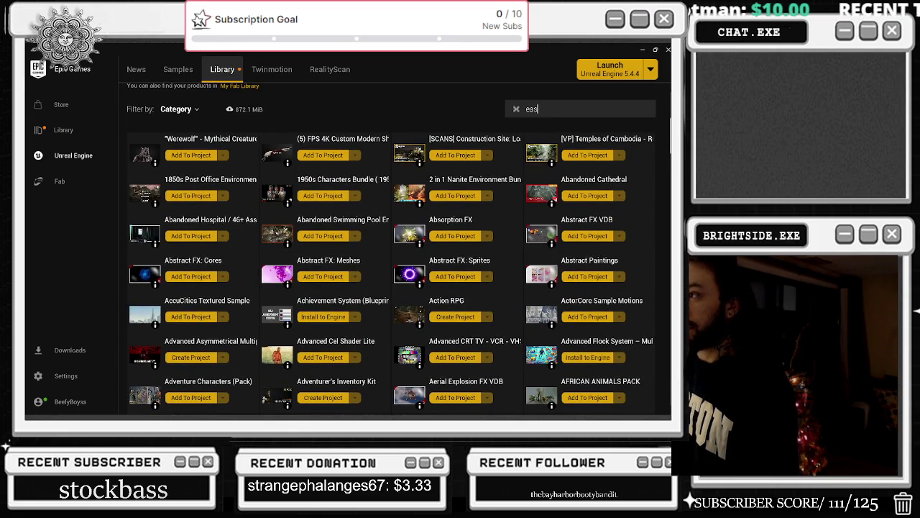
type("ea")
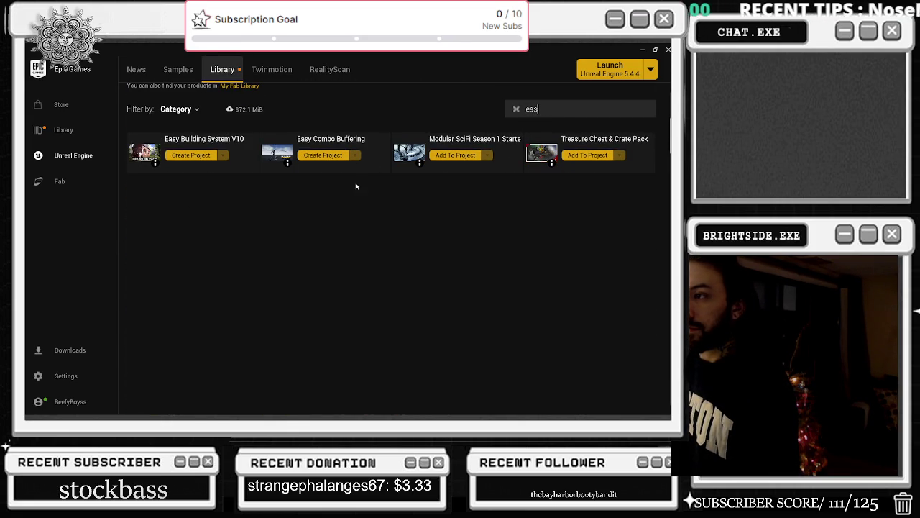
type("sur")
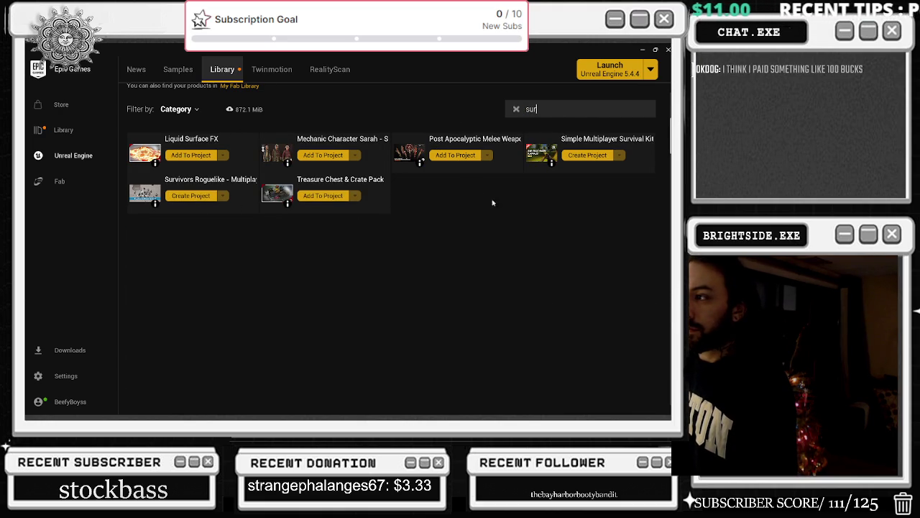
left_click(575, 141)
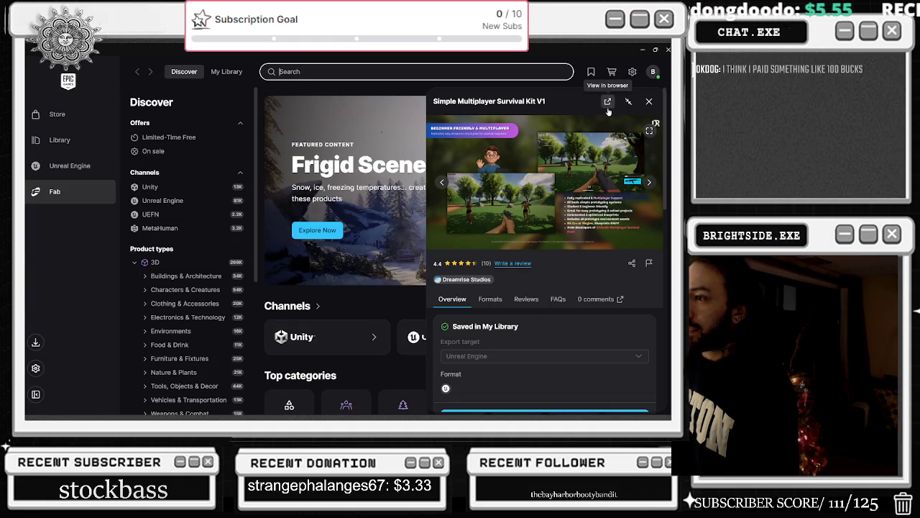
Collapse and re-expand the product panel, then page through the full-size product images back to 'Looking for More?'.
left_click(632, 104)
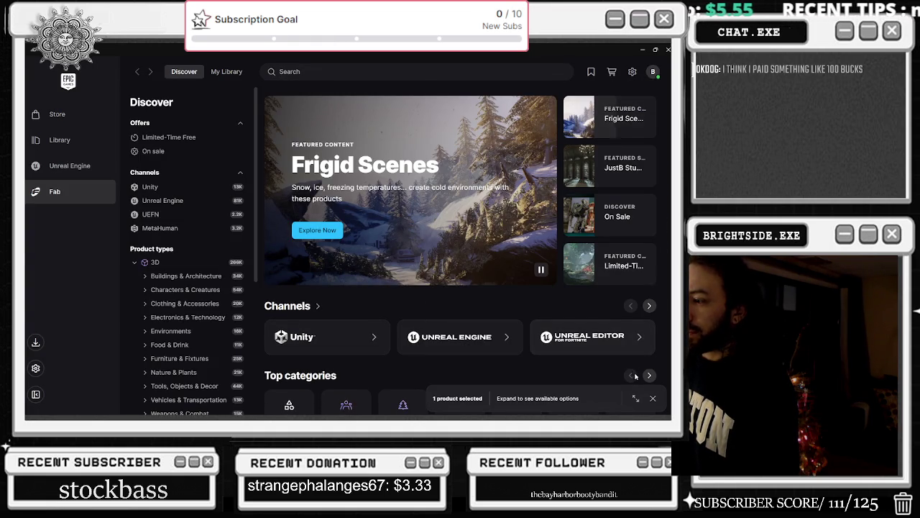
left_click(636, 398)
left_click(650, 130)
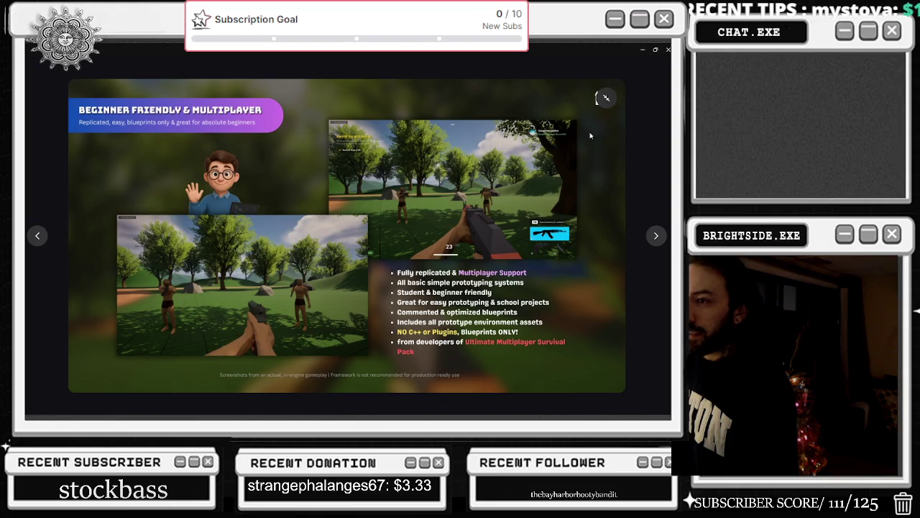
left_click(655, 237)
left_click(656, 238)
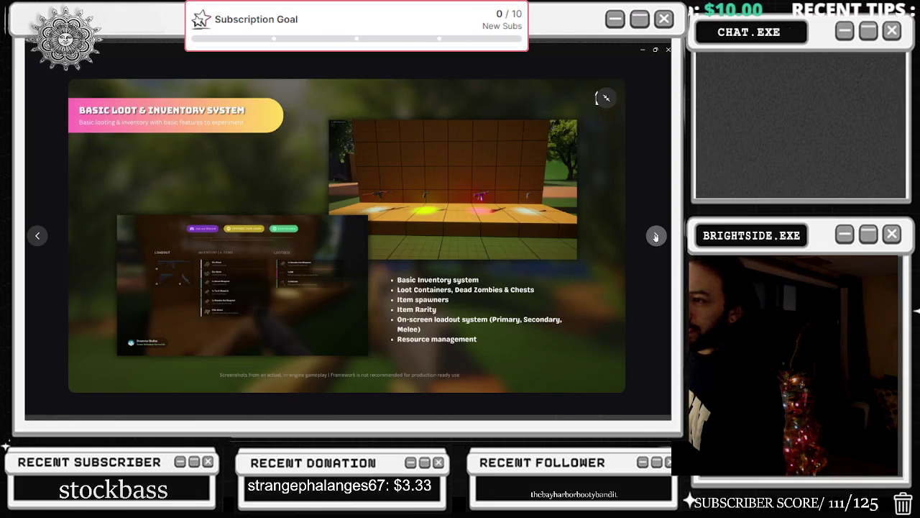
left_click(655, 237)
left_click(656, 236)
left_click(655, 236)
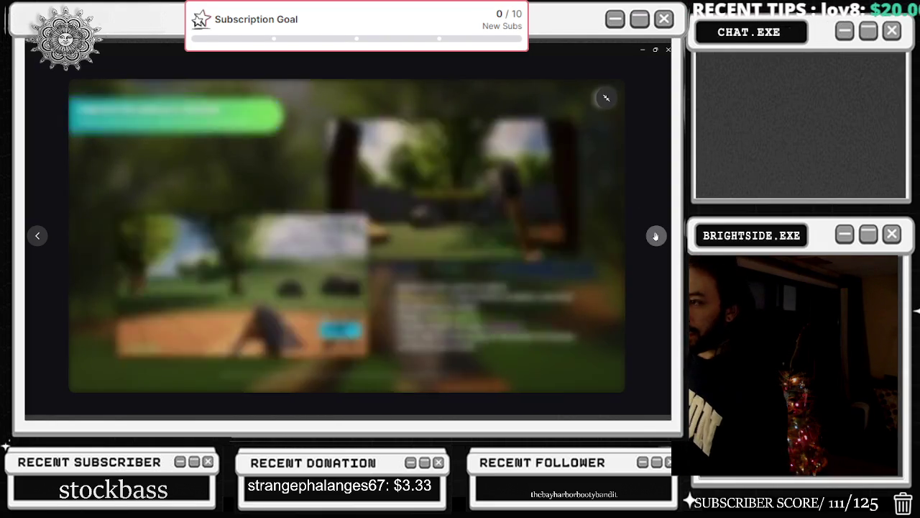
left_click(656, 236)
left_click(655, 236)
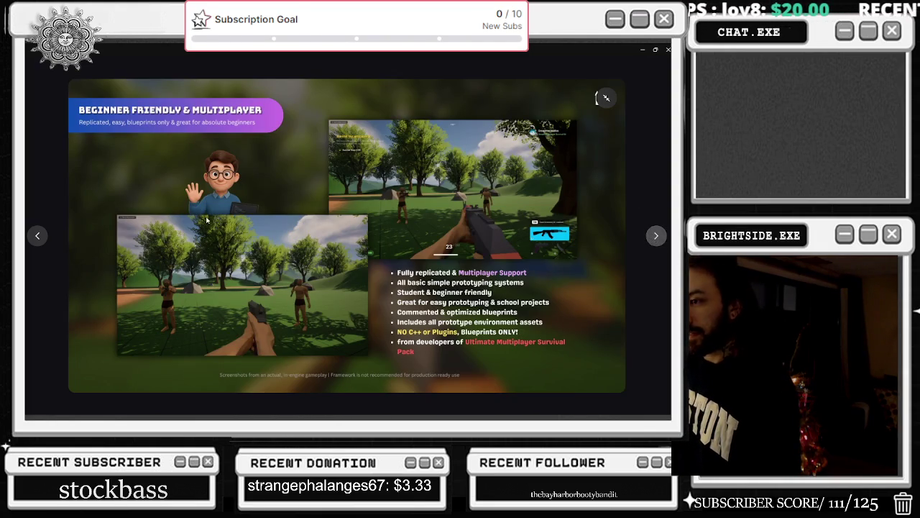
left_click(37, 235)
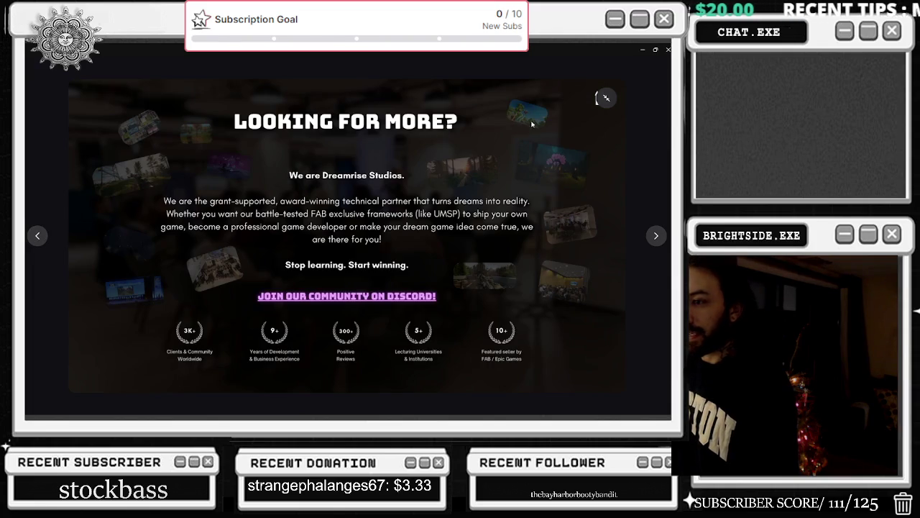
Close the image viewer, minimize the launcher and return to the Unreal Editor window.
left_click(606, 98)
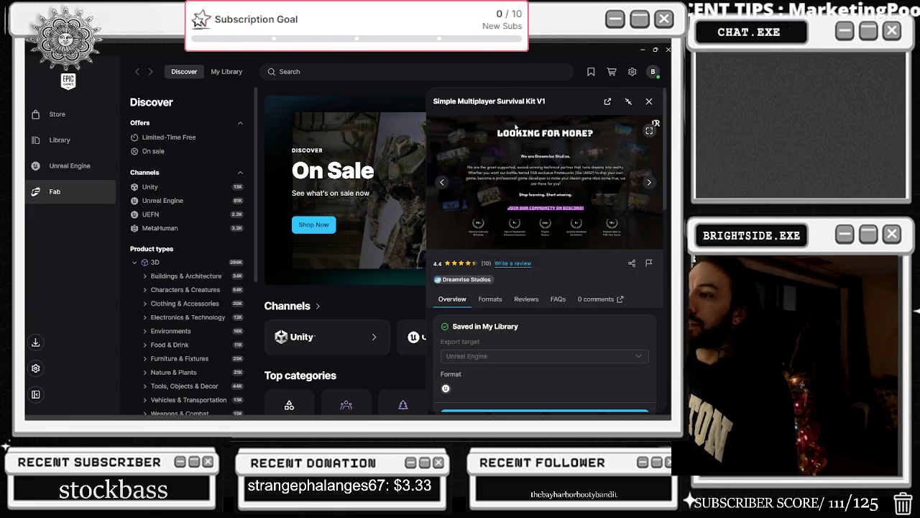
left_click(643, 49)
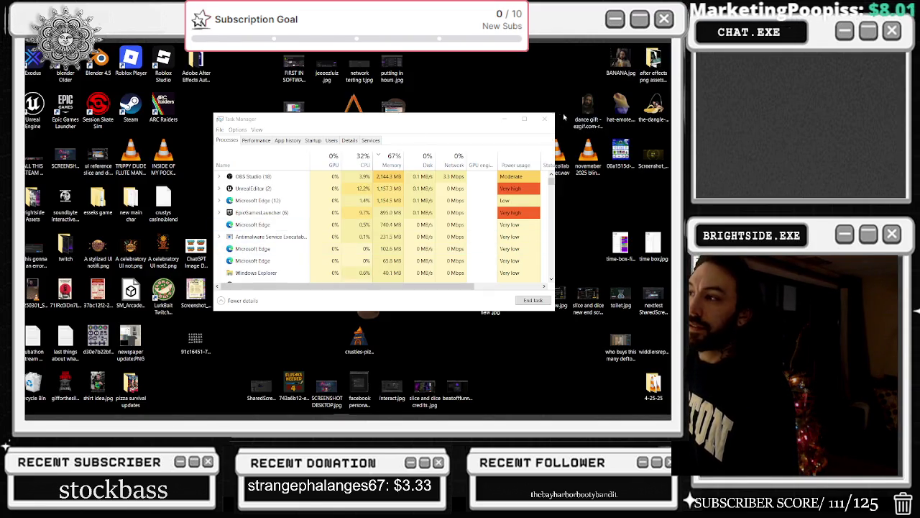
left_click(540, 118)
key("alt+Tab")
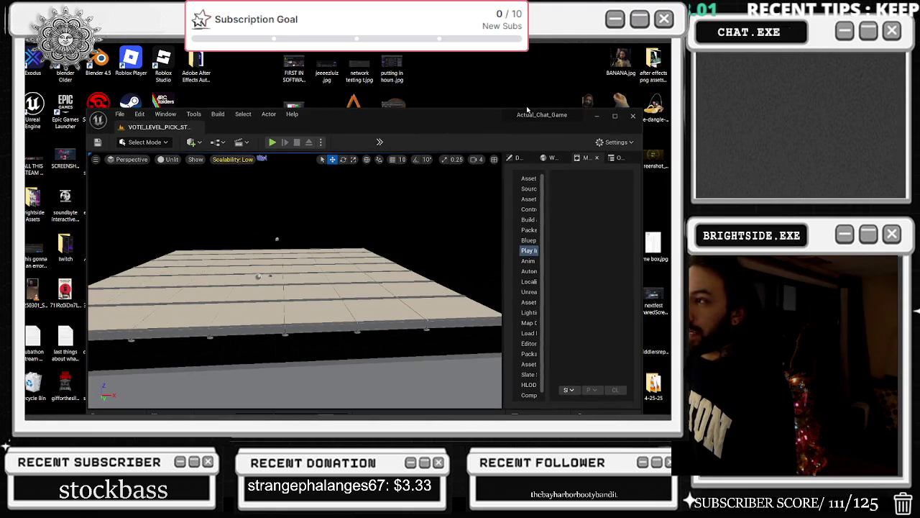
Maximize the Actual_Chat_Game editor window and turn the viewport to view the tiled floor.
left_click(614, 116)
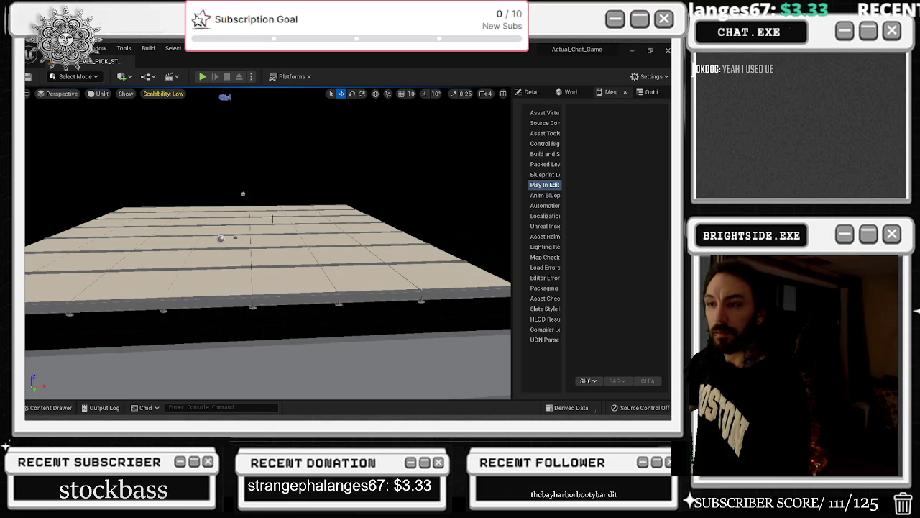
left_click_drag(255, 223, 216, 223)
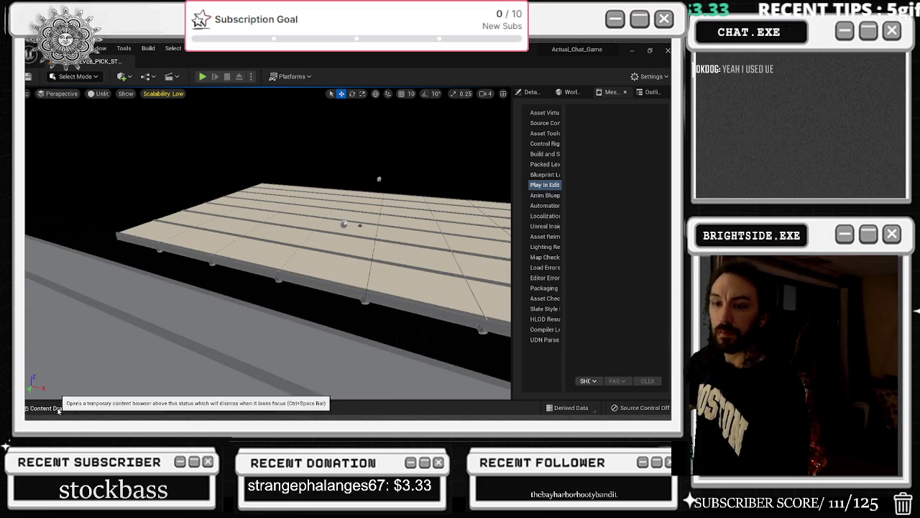
left_click(48, 407)
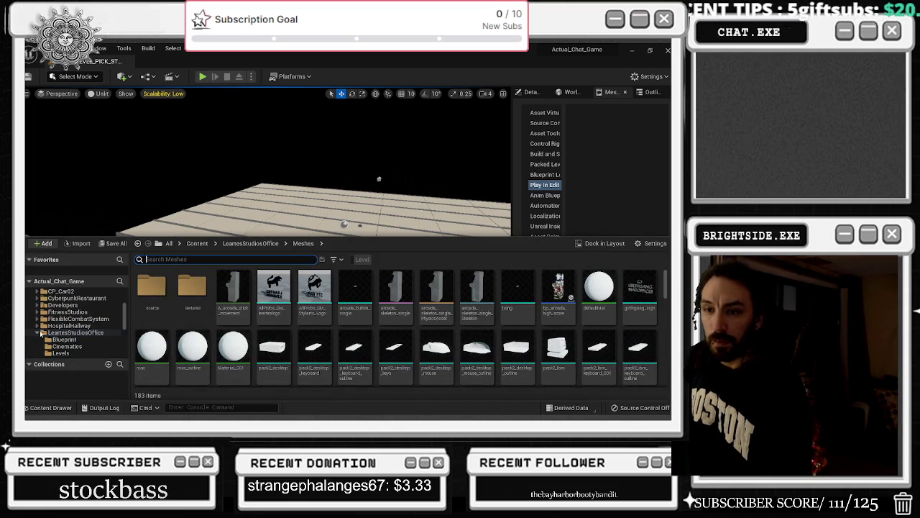
left_click(76, 332)
scroll(66, 309, "up", 5)
scroll(67, 309, "down", 5)
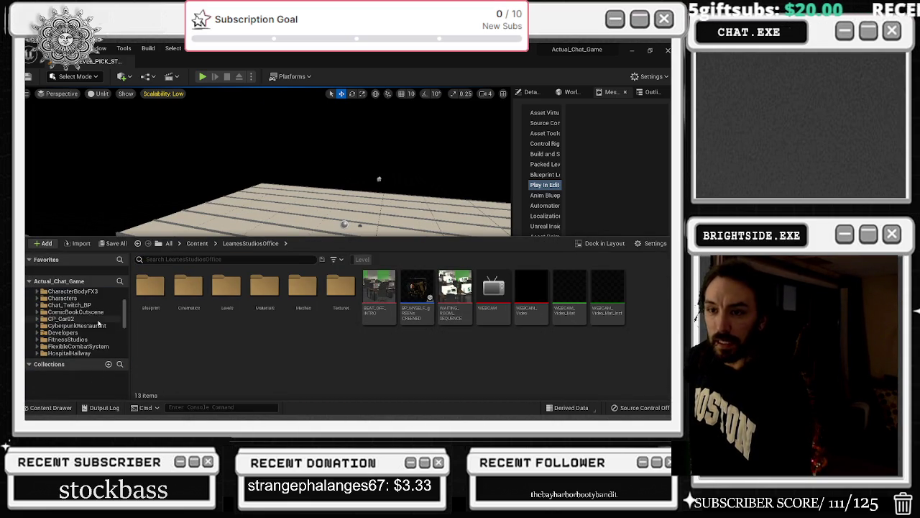
right_click(87, 334)
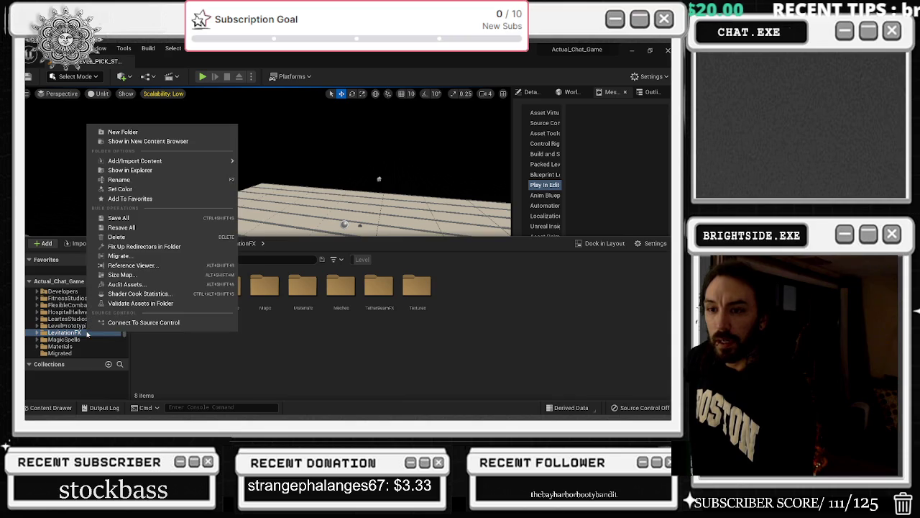
left_click(121, 255)
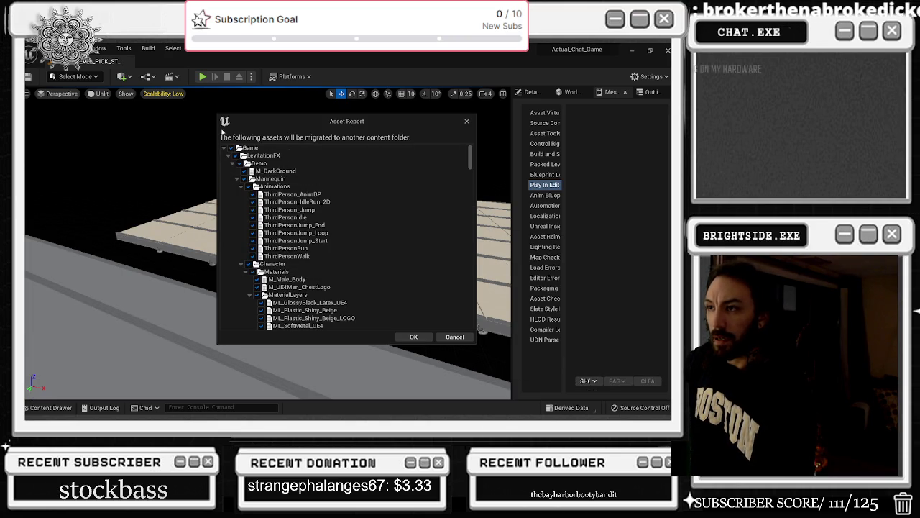
left_click(409, 337)
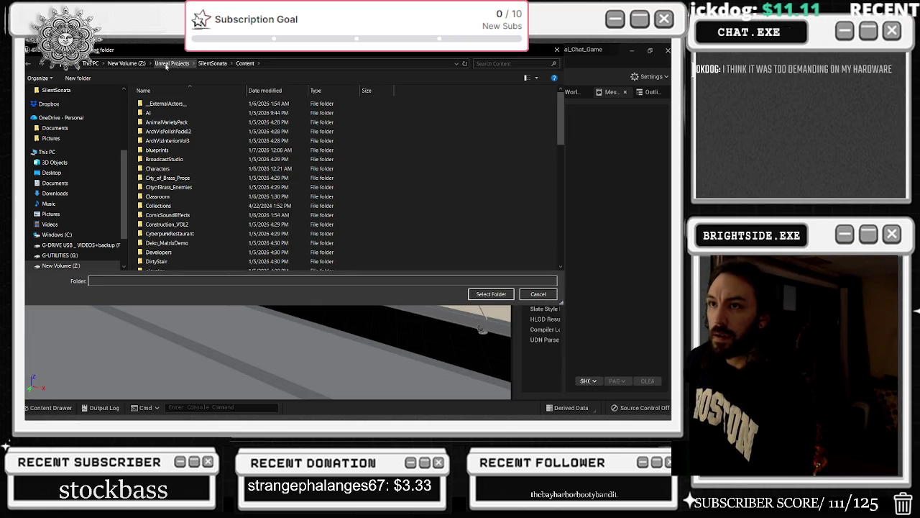
left_click(476, 294)
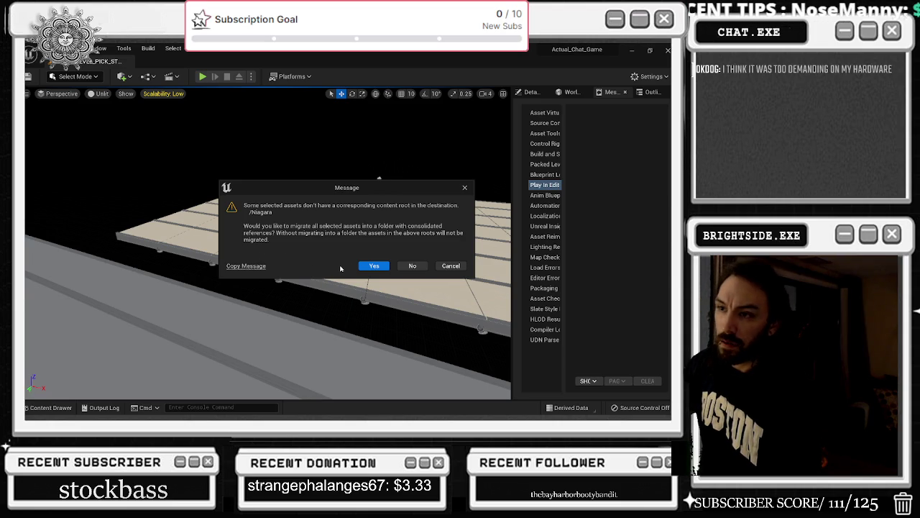
left_click(451, 266)
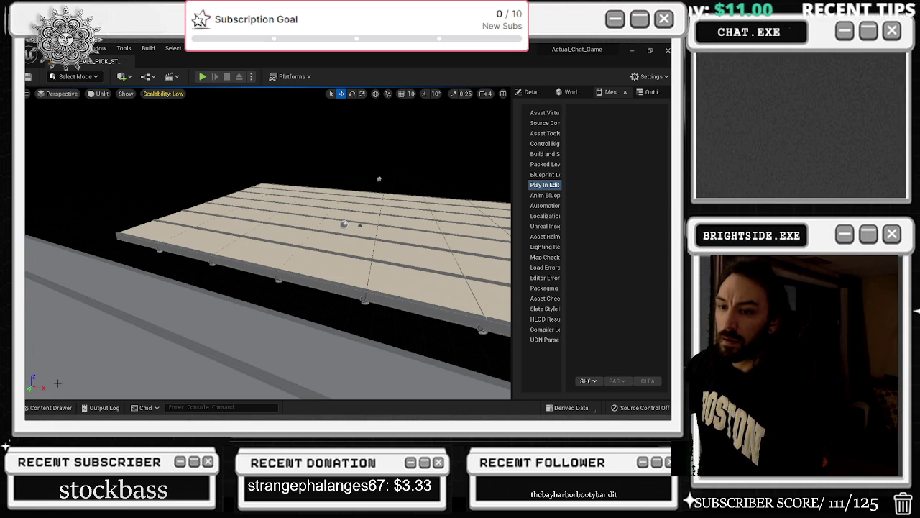
left_click(50, 407)
right_click(69, 332)
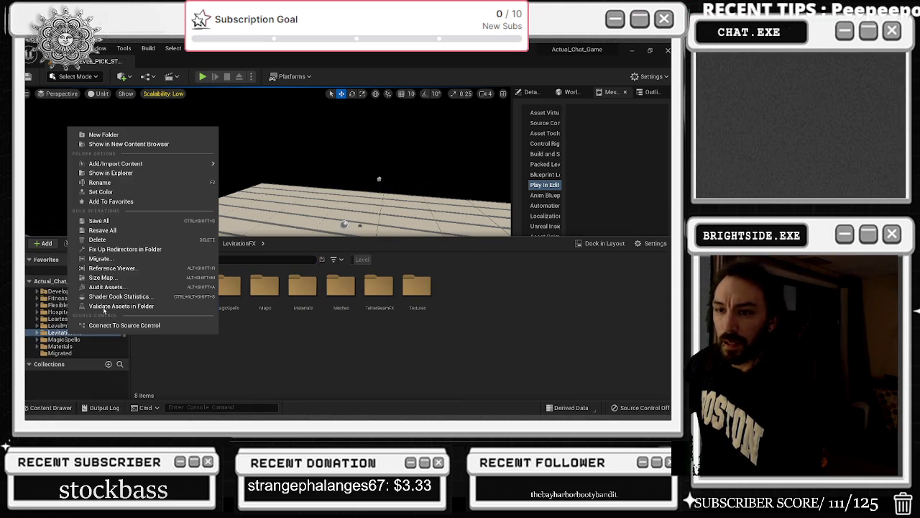
Migrate LevitationFX toward SilentSonata's Content folder, then cancel at the consolidated-folder prompt.
left_click(108, 259)
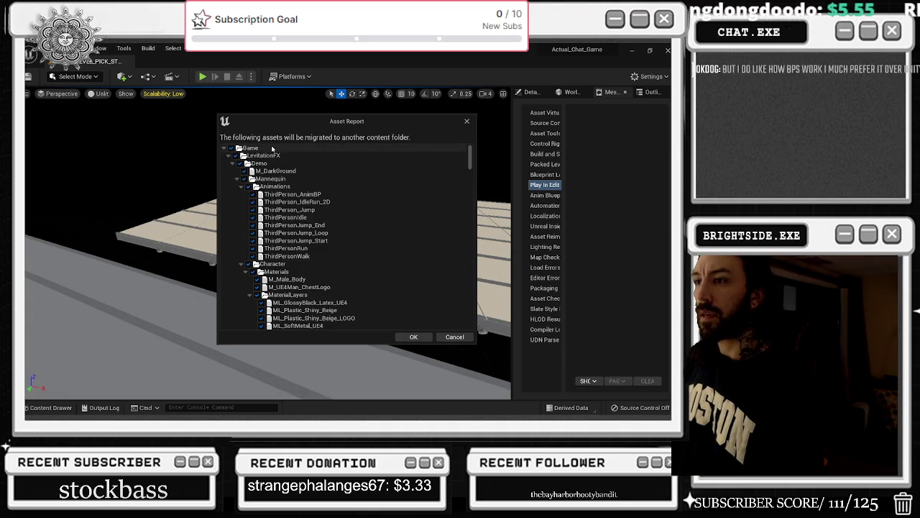
left_click(411, 336)
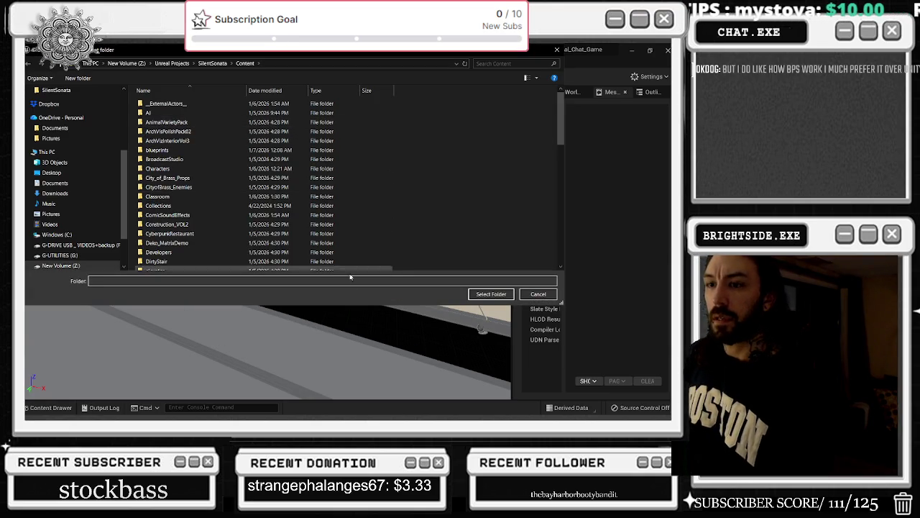
left_click(477, 297)
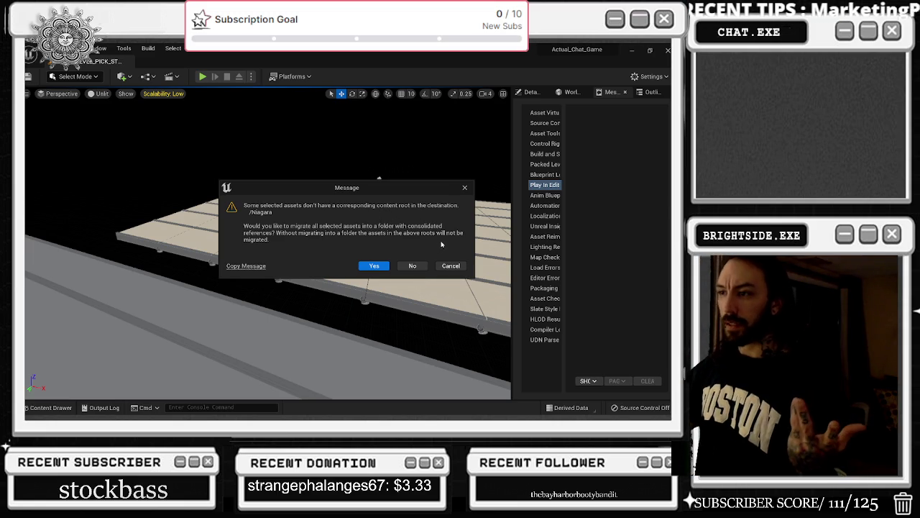
left_click(452, 266)
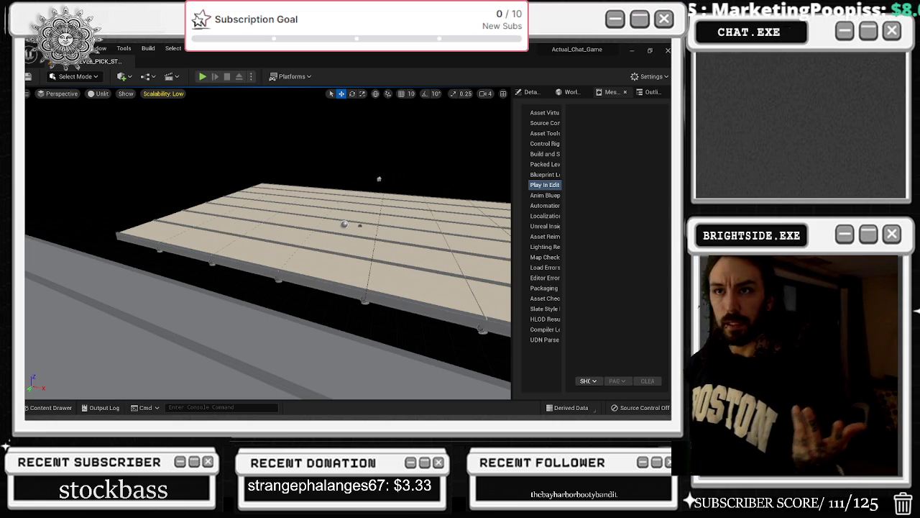
left_click(45, 49)
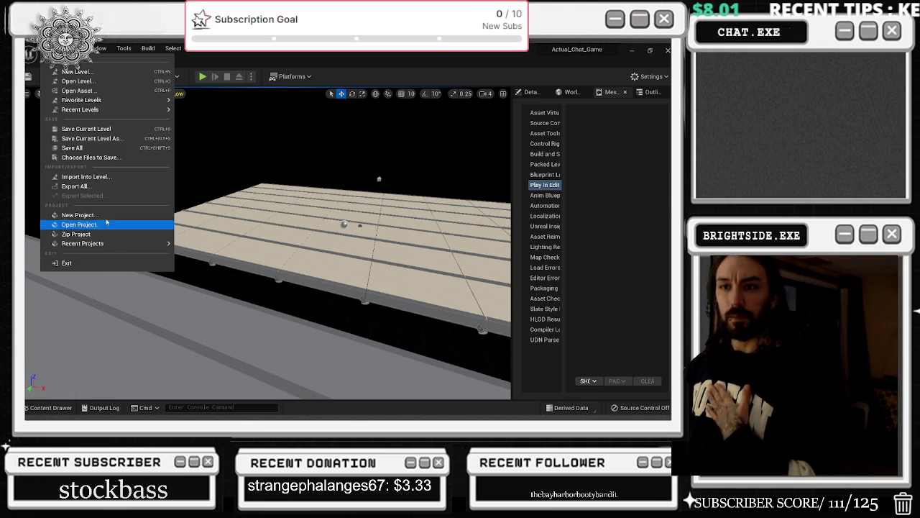
Migrate the LevitationFX folder into SilentSonata\Content, accepting migration into a consolidated folder.
left_click(47, 407)
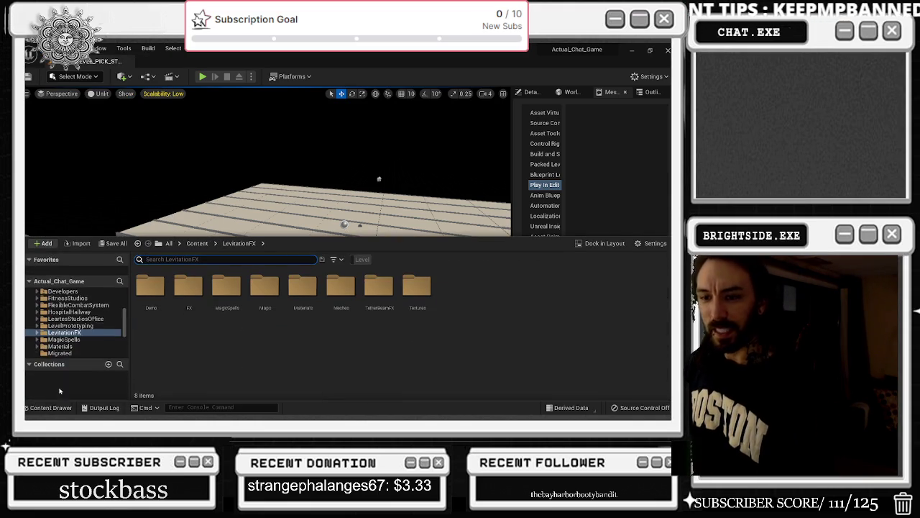
right_click(78, 334)
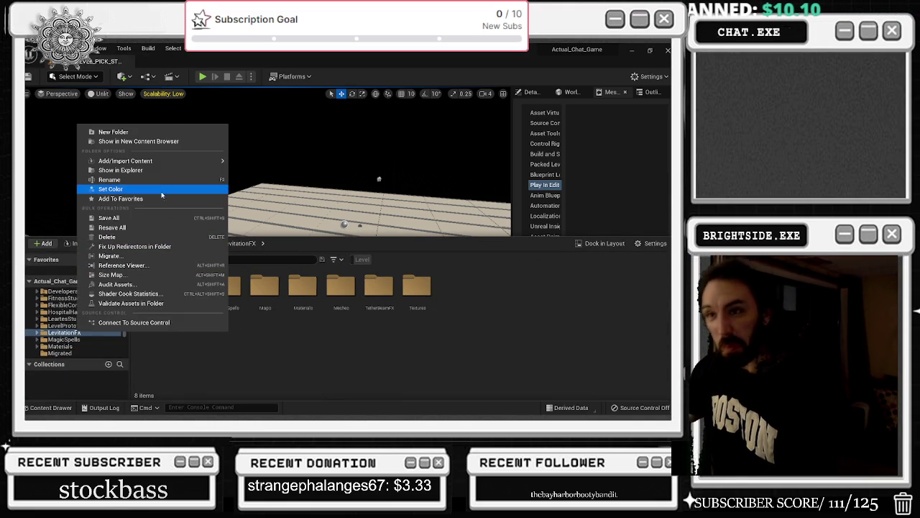
left_click(168, 257)
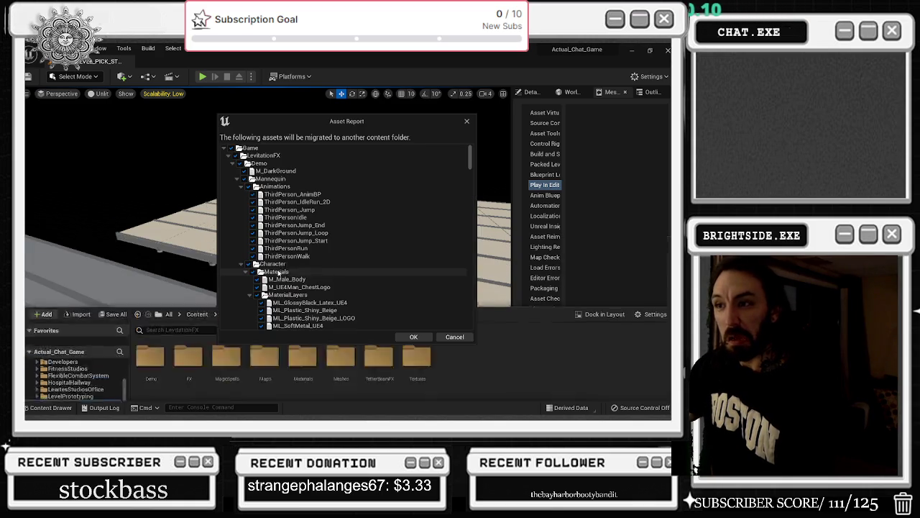
left_click(414, 337)
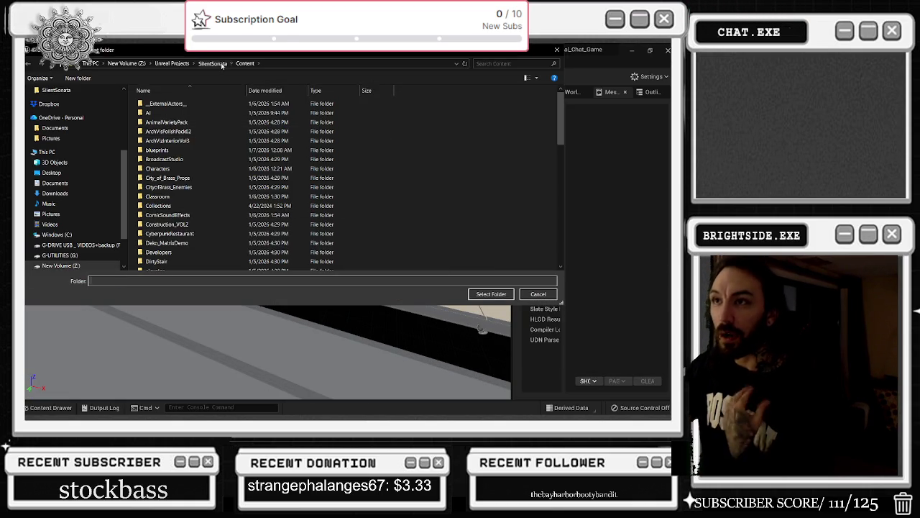
left_click(215, 64)
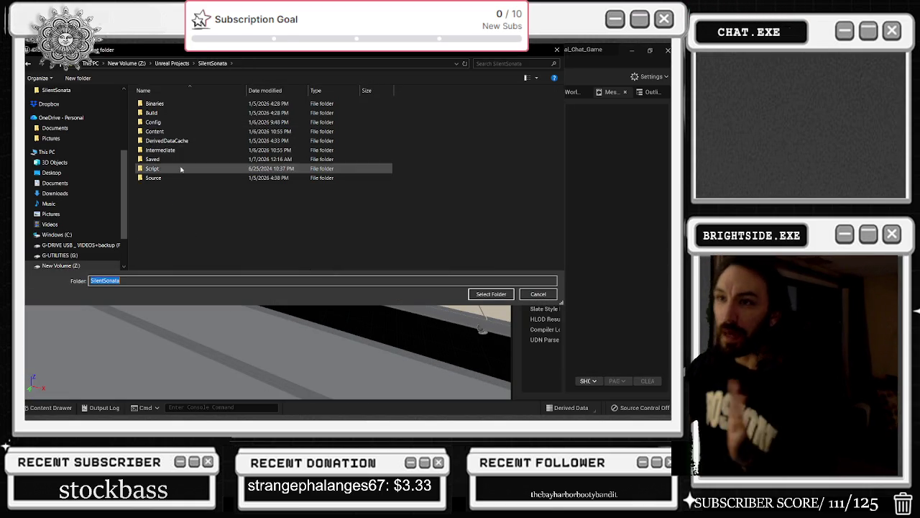
double_click(154, 132)
left_click(482, 293)
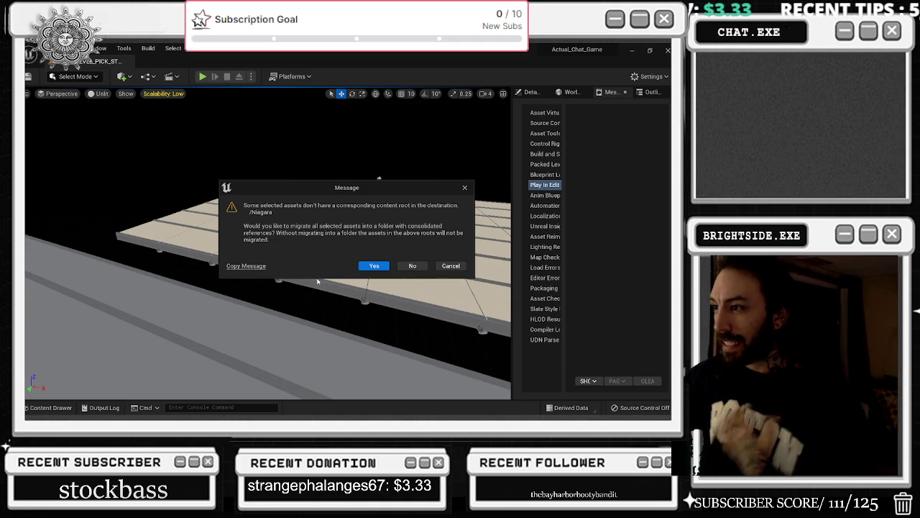
left_click(374, 265)
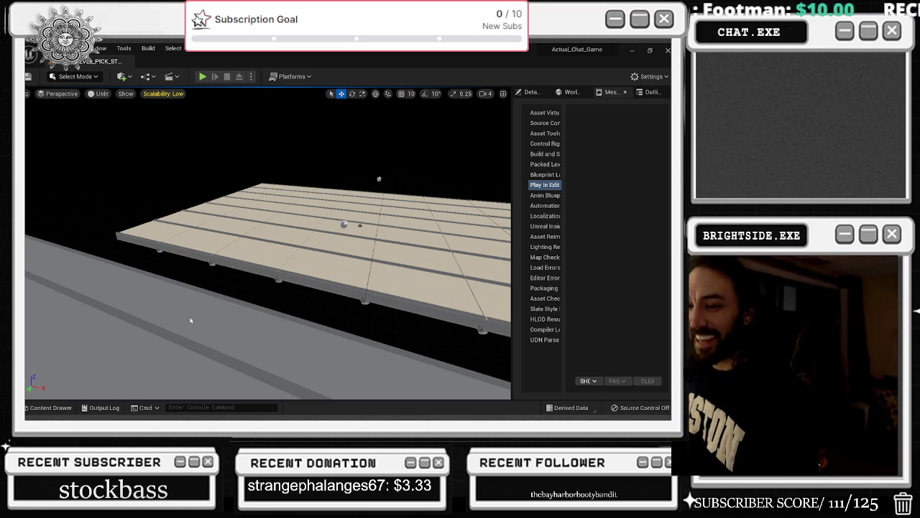
key("alt+Tab")
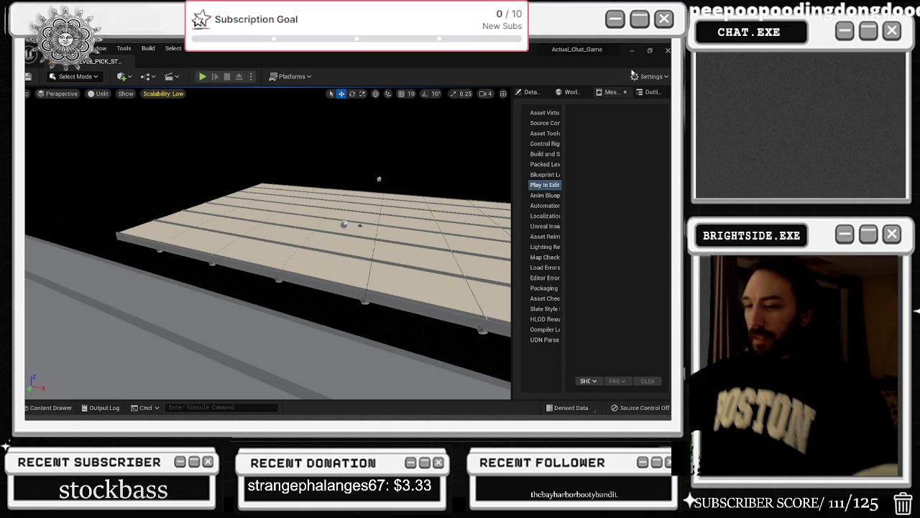
key("alt+Tab")
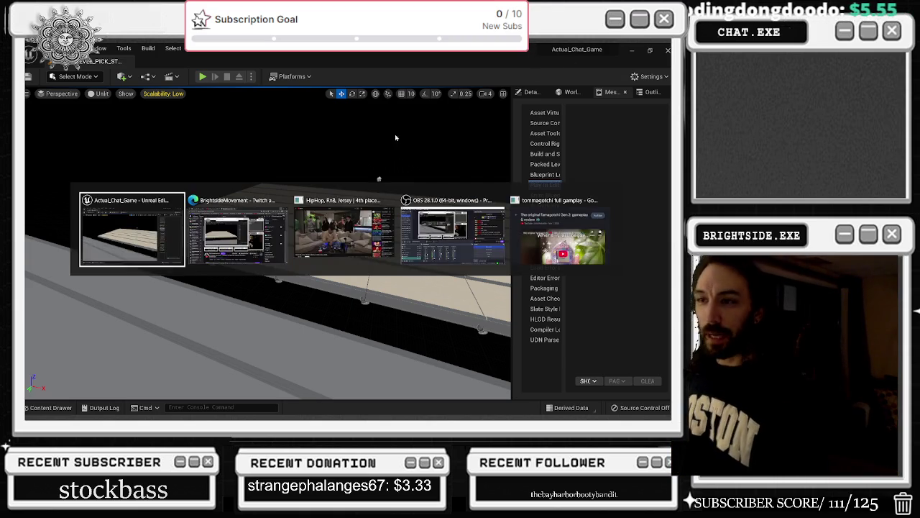
key("alt+Tab")
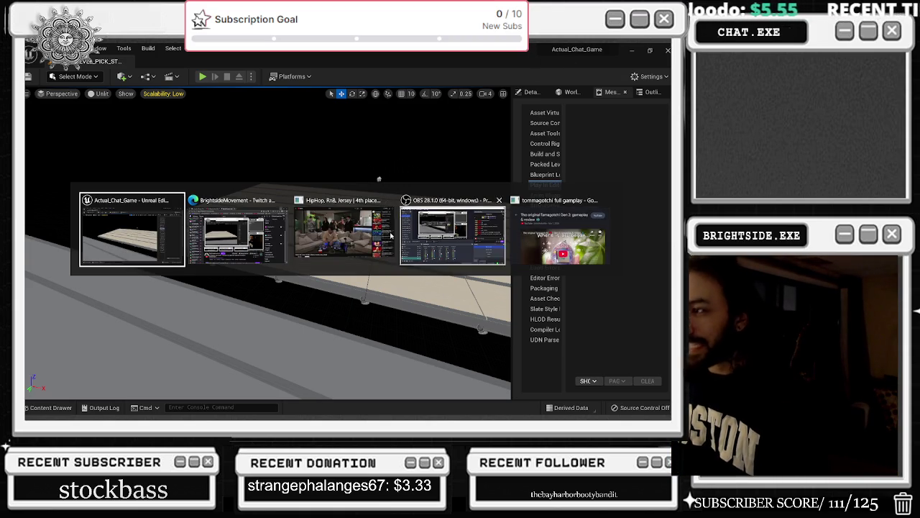
left_click(149, 235)
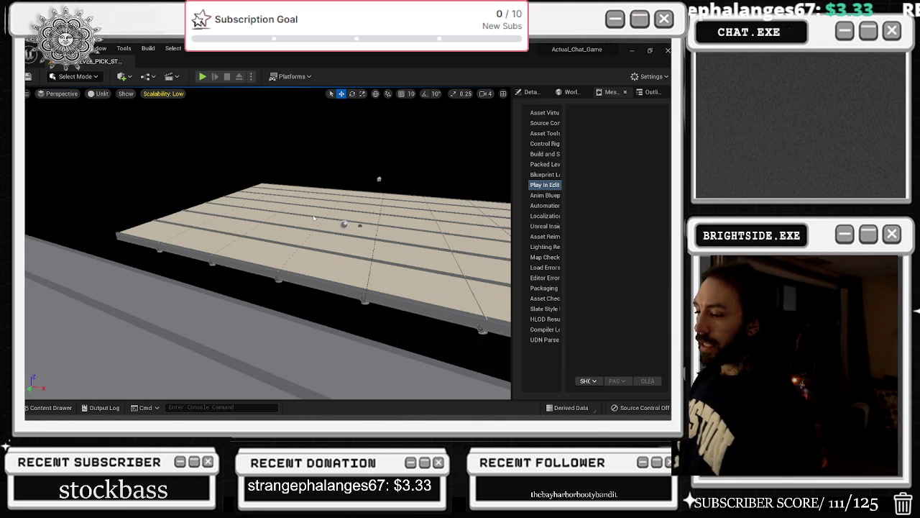
scroll(313, 218, "up", 1)
left_click(259, 262)
left_click(313, 214)
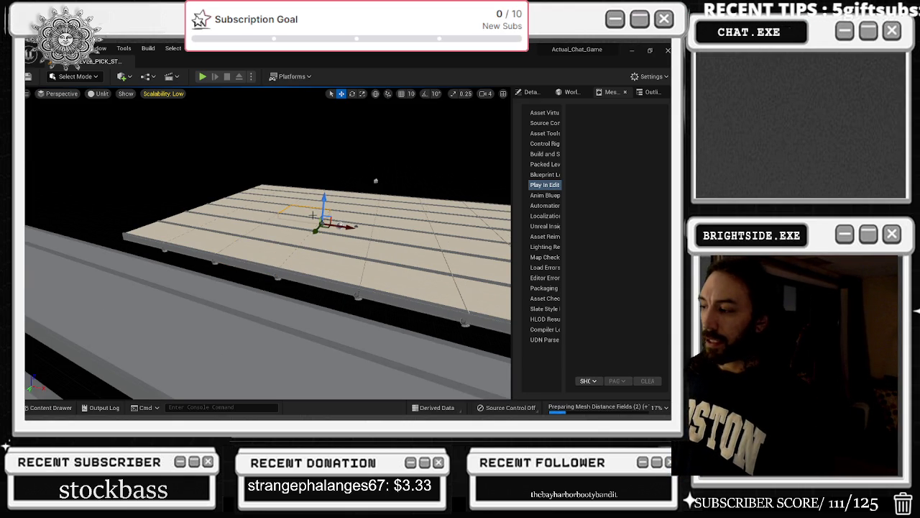
Select the MagicSpells folder in the Content Drawer and start its Migrate command.
left_click(50, 407)
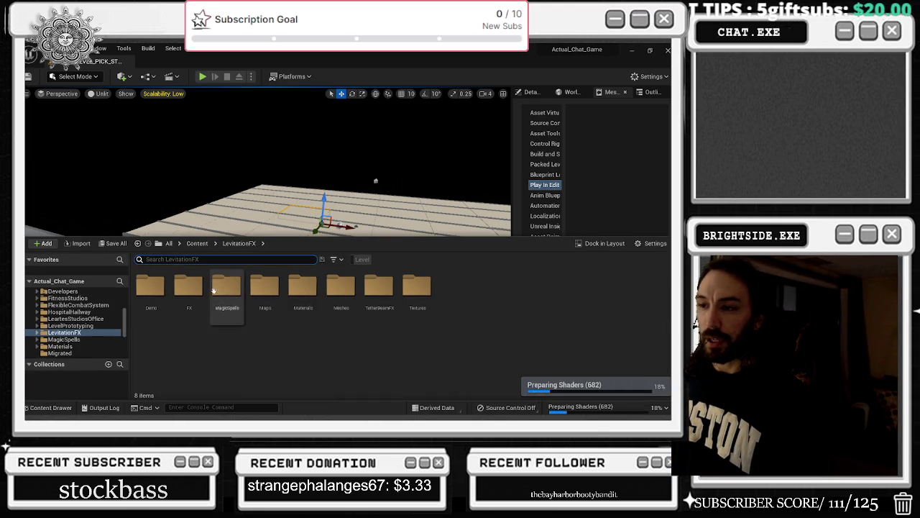
left_click(79, 339)
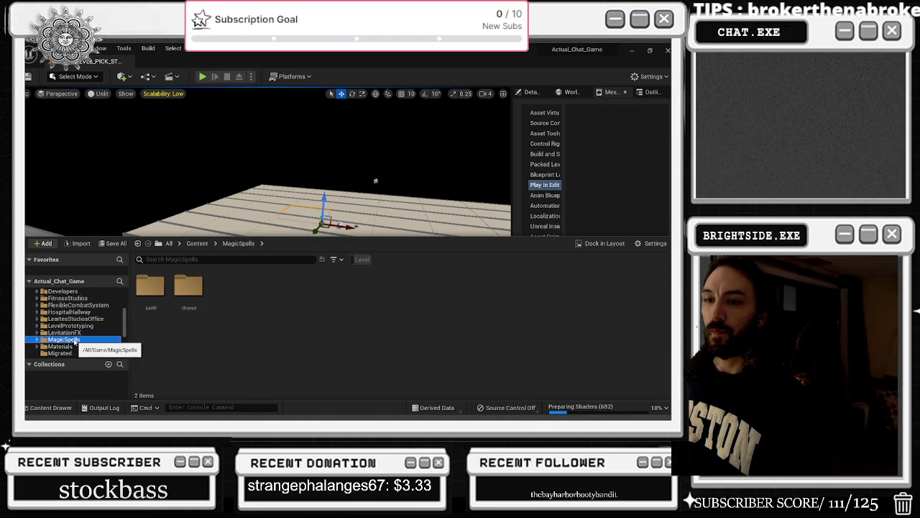
right_click(75, 342)
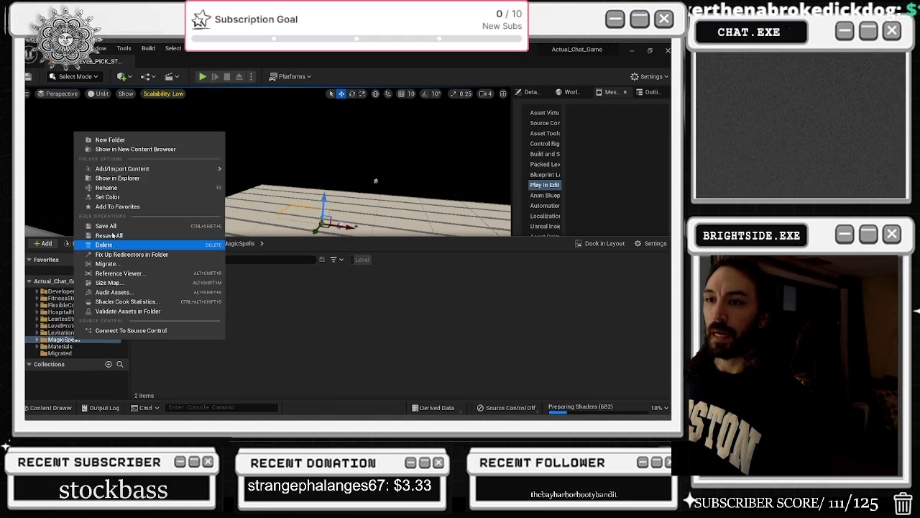
left_click(106, 263)
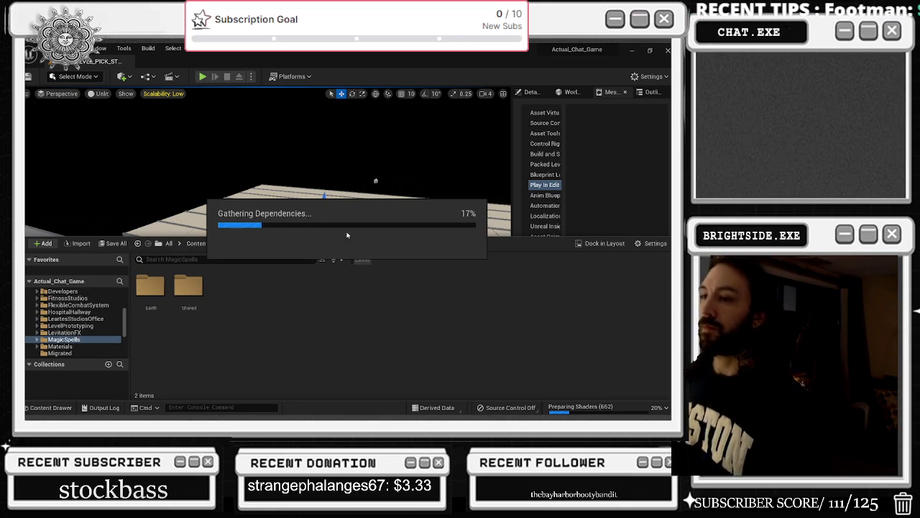
Accept the MagicSpells asset list, target SilentSonata\Content, and agree to consolidate into one folder.
left_click(414, 337)
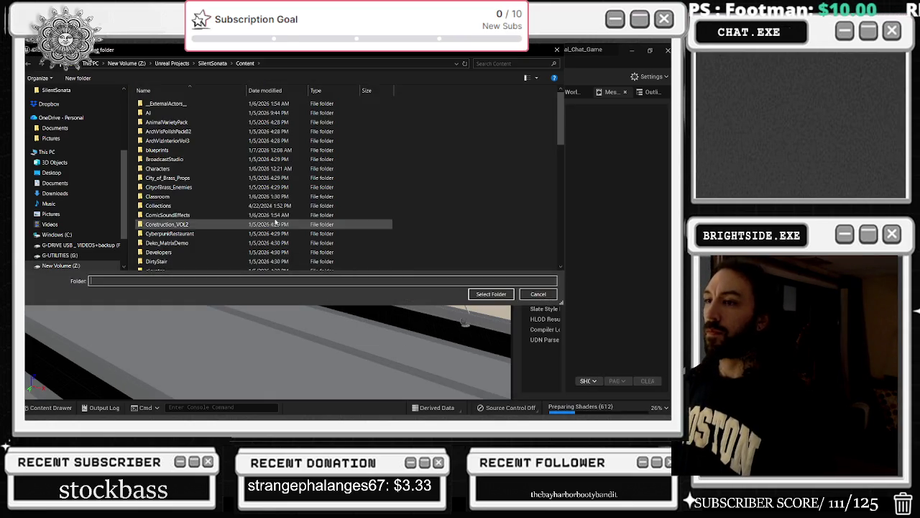
left_click(212, 62)
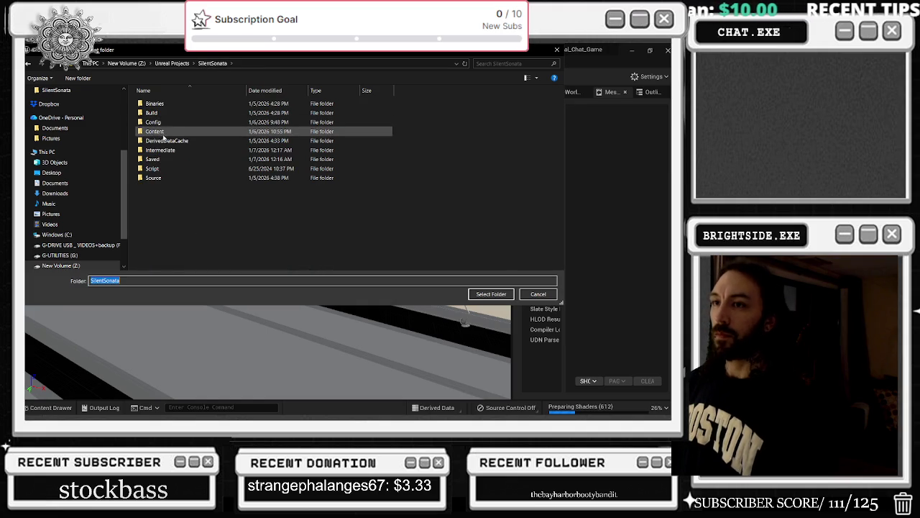
double_click(154, 127)
left_click(492, 294)
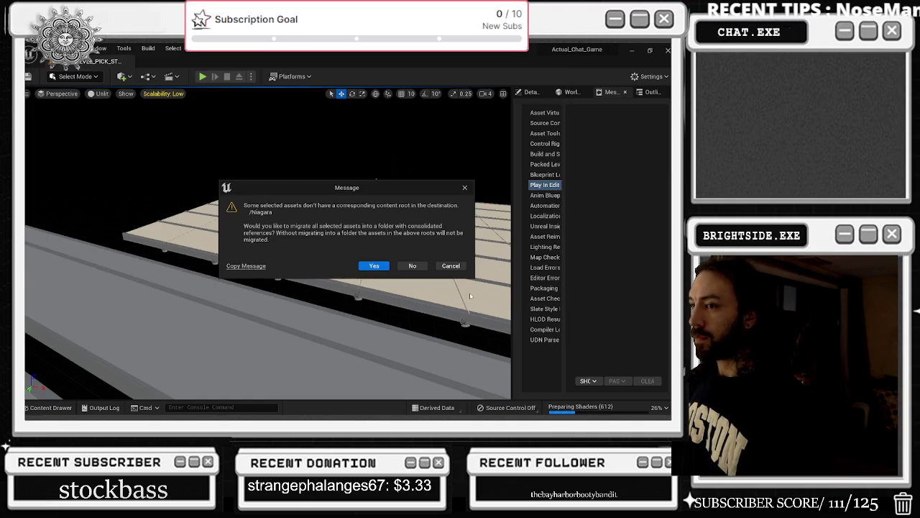
left_click(375, 266)
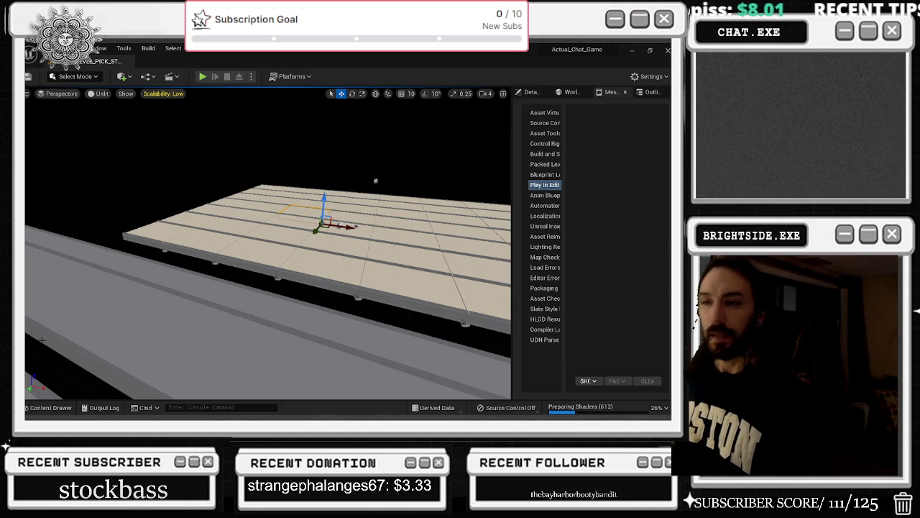
End the Epic Games Launcher process in Task Manager.
key("ctrl+shift+Escape")
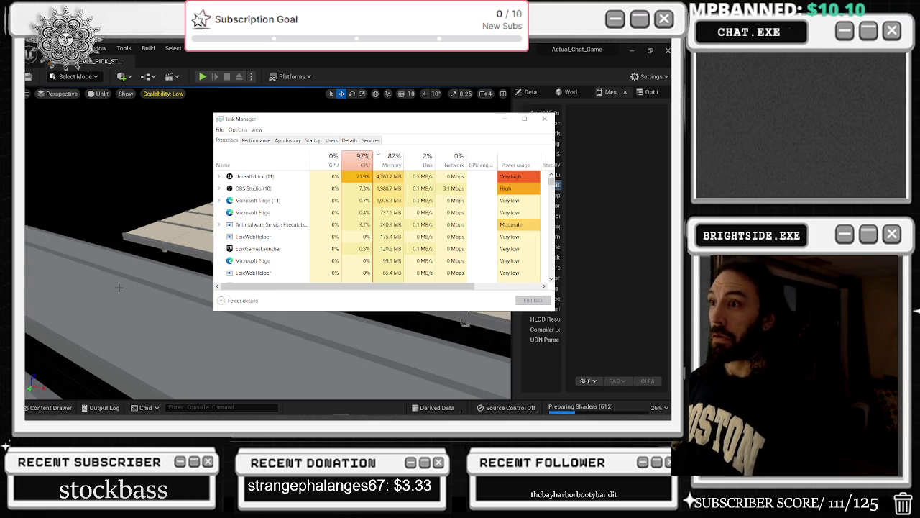
left_click(482, 248)
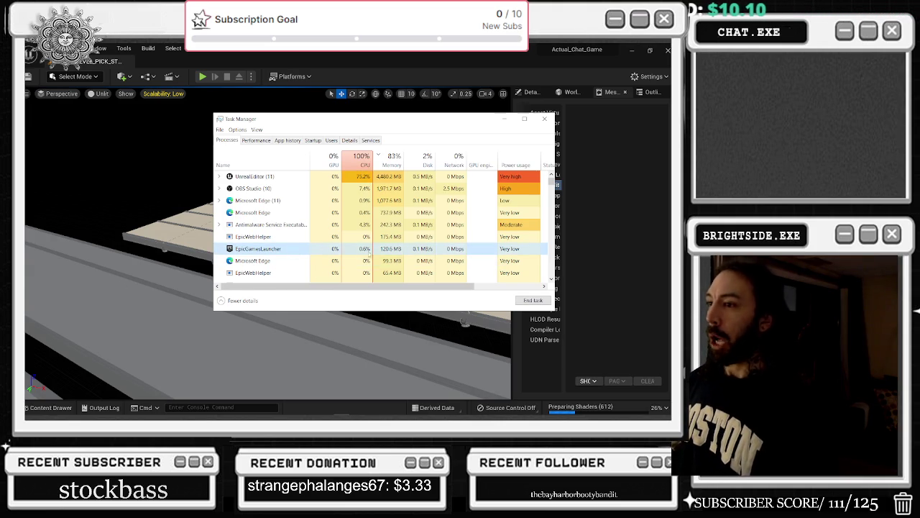
left_click(533, 299)
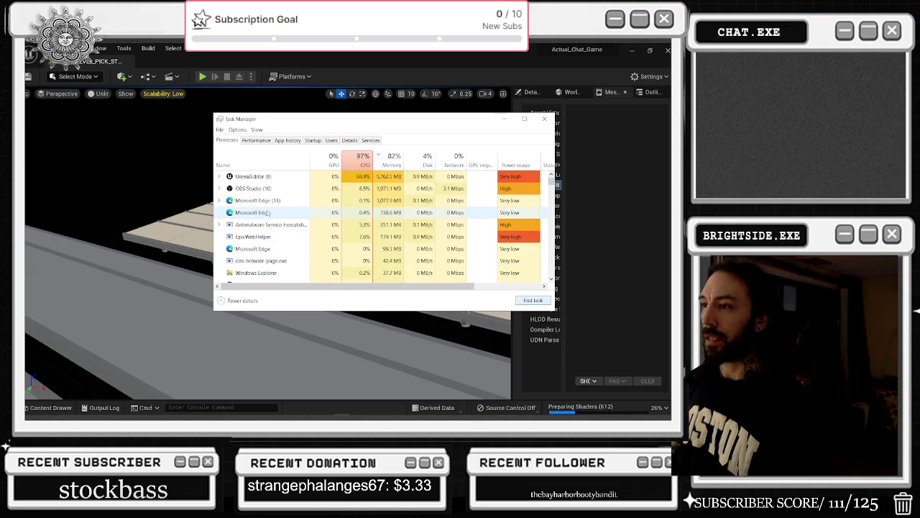
Find the CCleaner Service process in the list and end it.
left_click(282, 261)
scroll(285, 260, "down", 2)
scroll(277, 248, "down", 2)
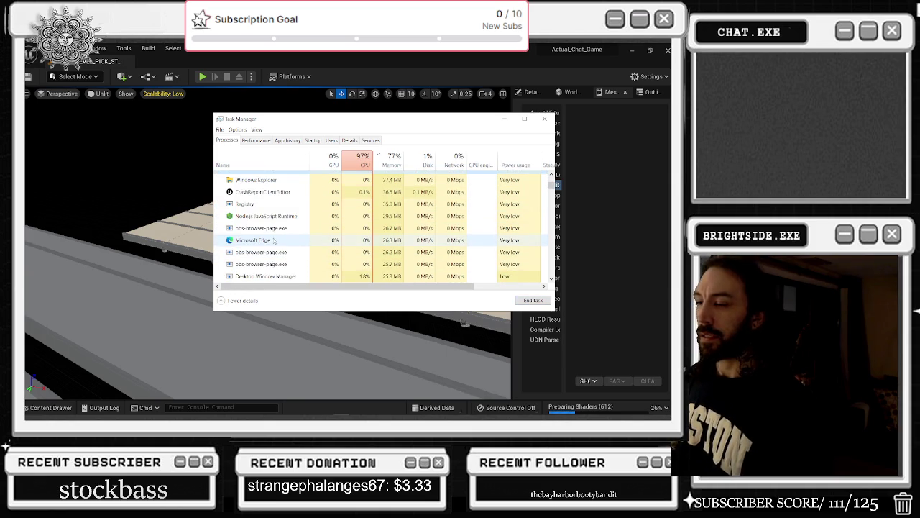
scroll(274, 242, "down", 3)
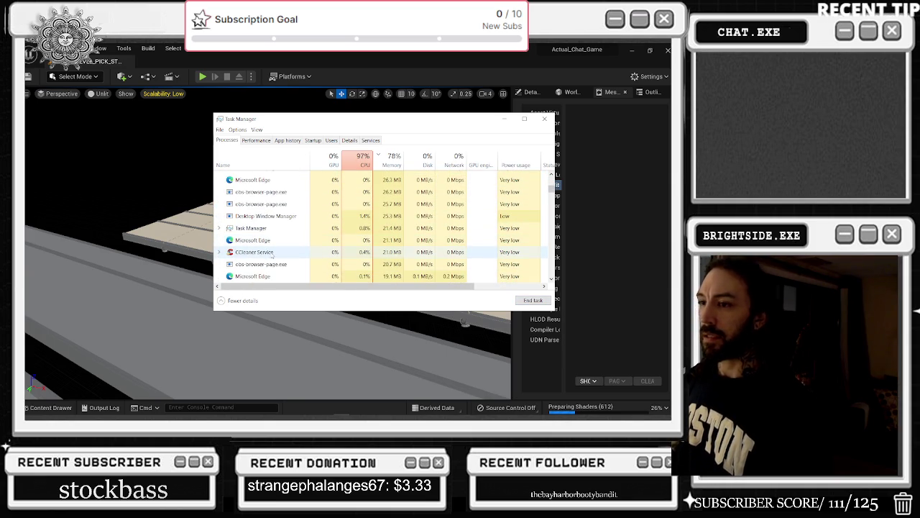
right_click(272, 253)
left_click(295, 266)
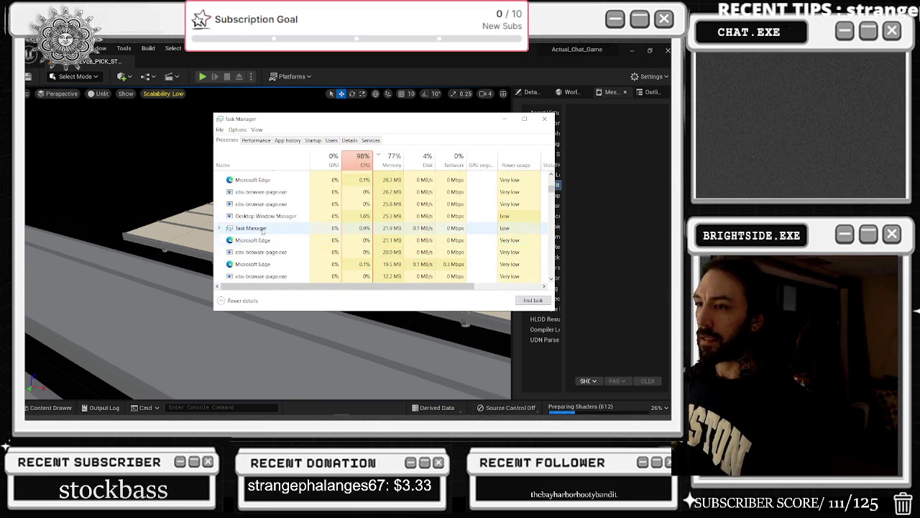
Try ending the NVIDIA Container and firewall service processes, dismissing the system-process warning.
scroll(287, 266, "down", 1)
left_click(287, 266)
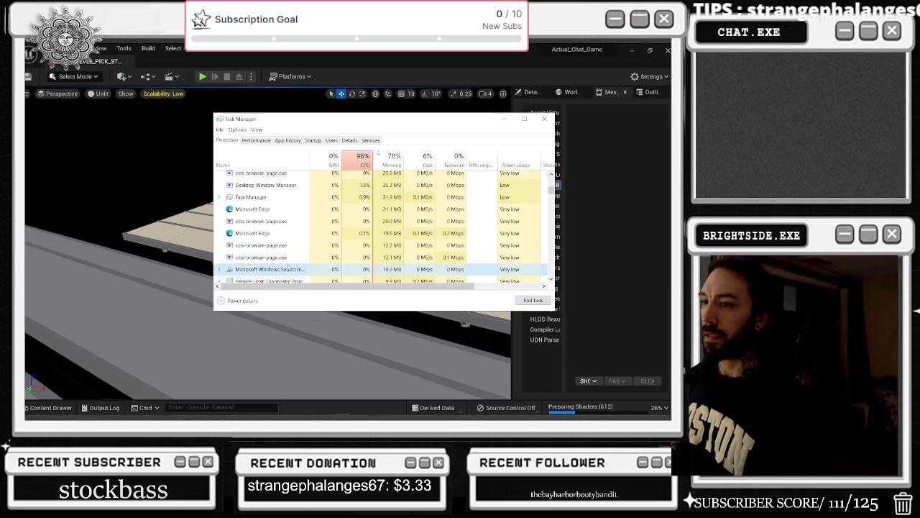
scroll(287, 266, "down", 1)
right_click(265, 253)
left_click(273, 262)
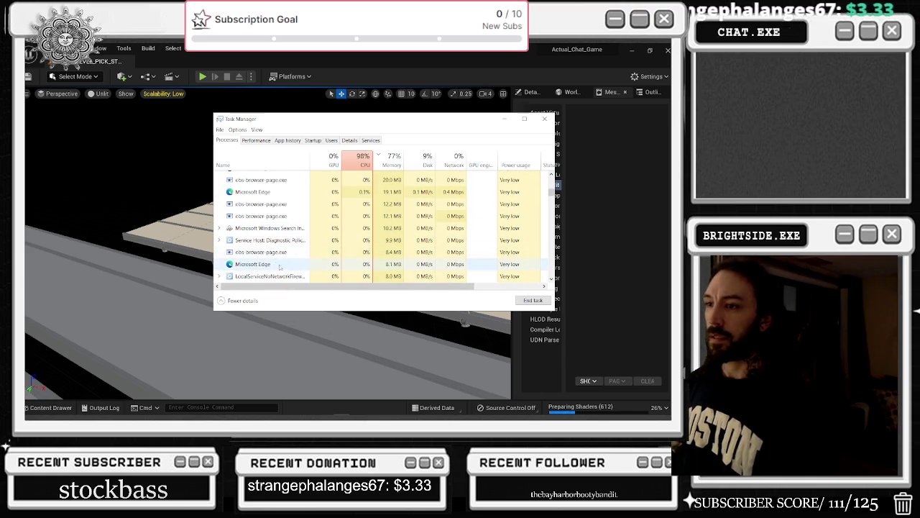
scroll(281, 271, "down", 1)
right_click(279, 261)
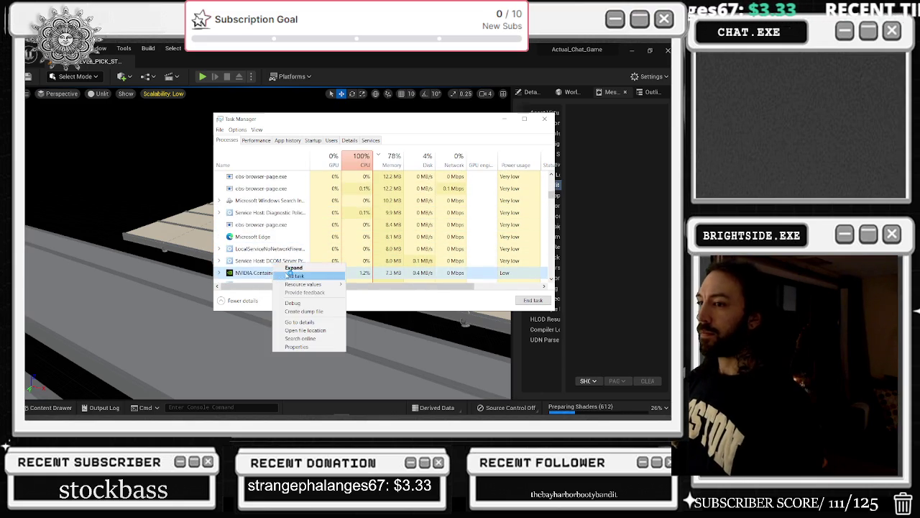
left_click(288, 275)
right_click(257, 210)
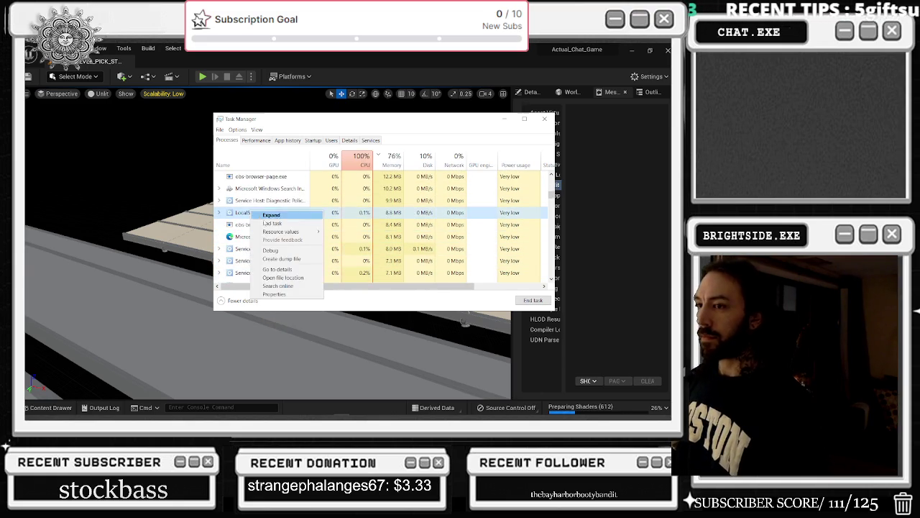
left_click(277, 224)
left_click(291, 251)
left_click(382, 249)
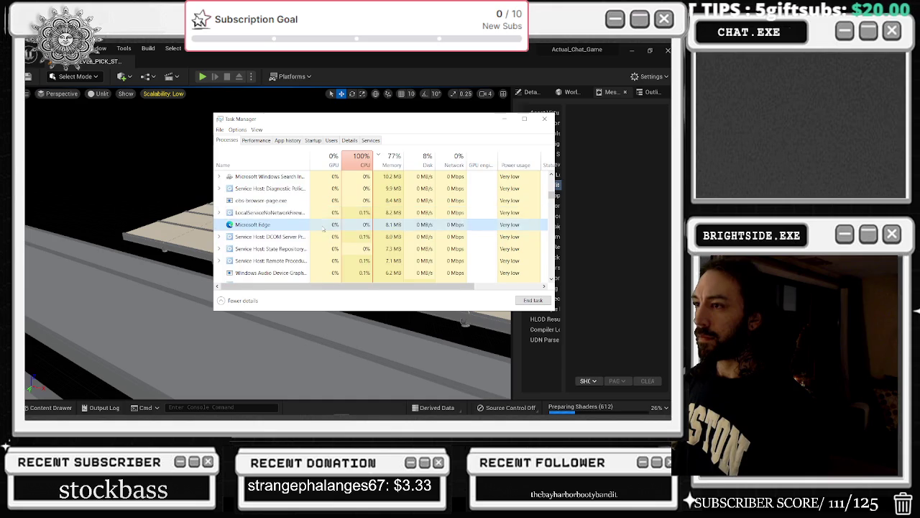
scroll(288, 244, "up", 10)
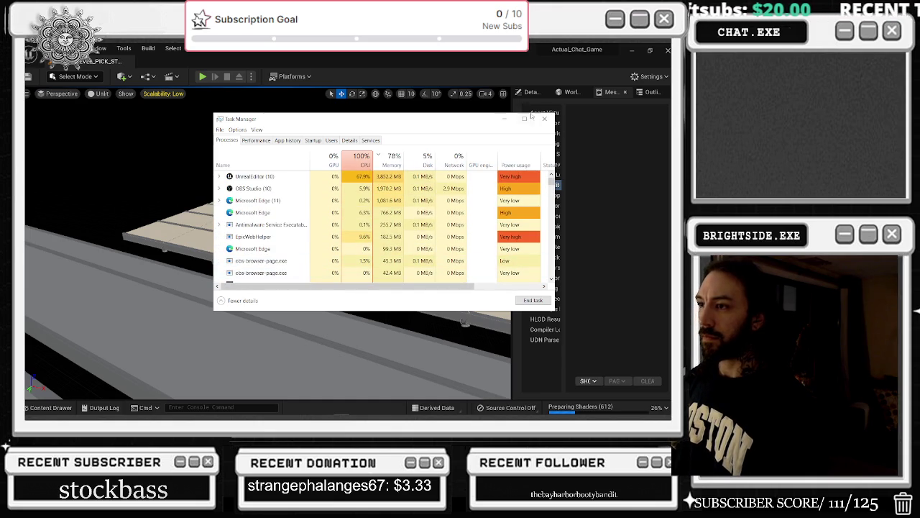
Name the migration folder MigratedNiagara, confirm it, and return to the editor.
mouse_move(387, 122)
left_mouse_down()
mouse_move(340, 234)
mouse_move(344, 298)
mouse_move(285, 322)
mouse_move(216, 517)
left_mouse_up()
left_click_drag(335, 198, 269, 199)
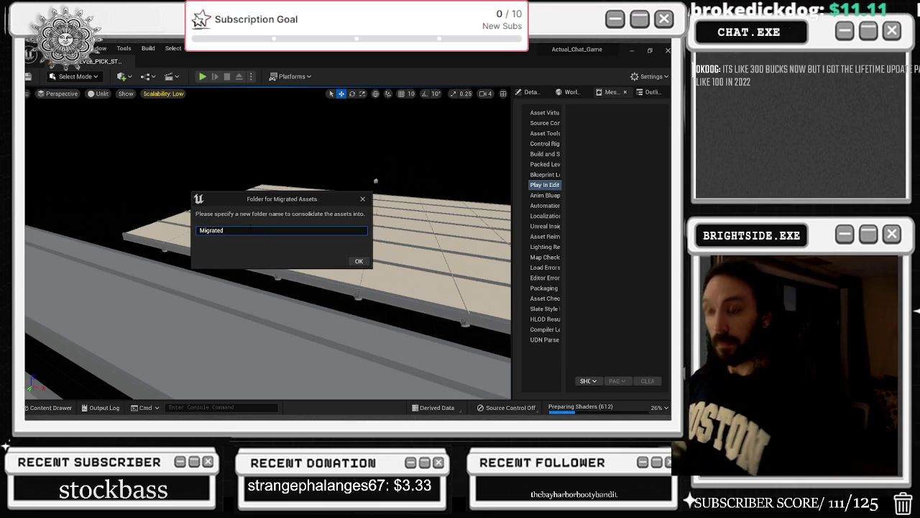
type("na")
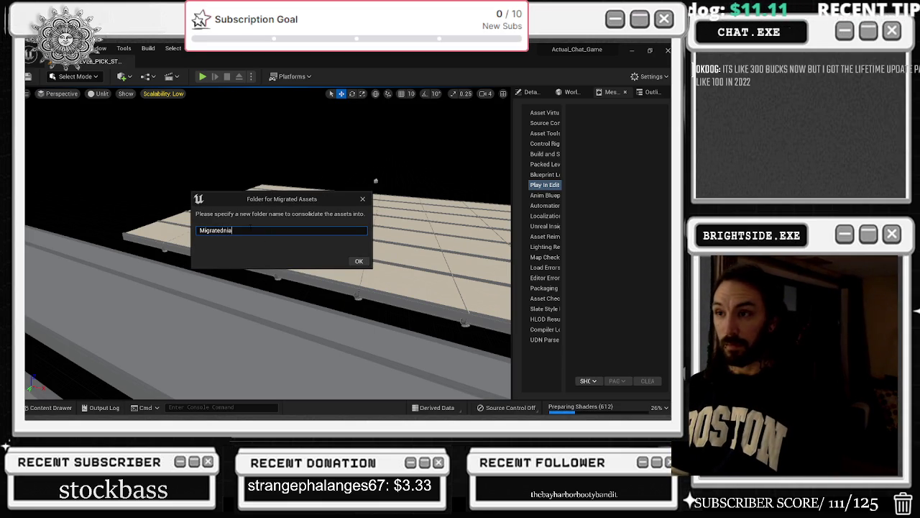
type("N")
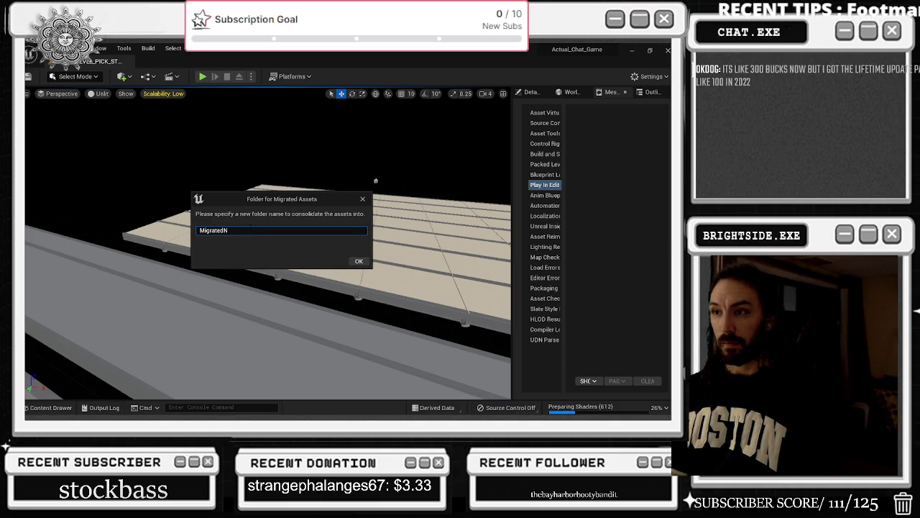
type("Mara")
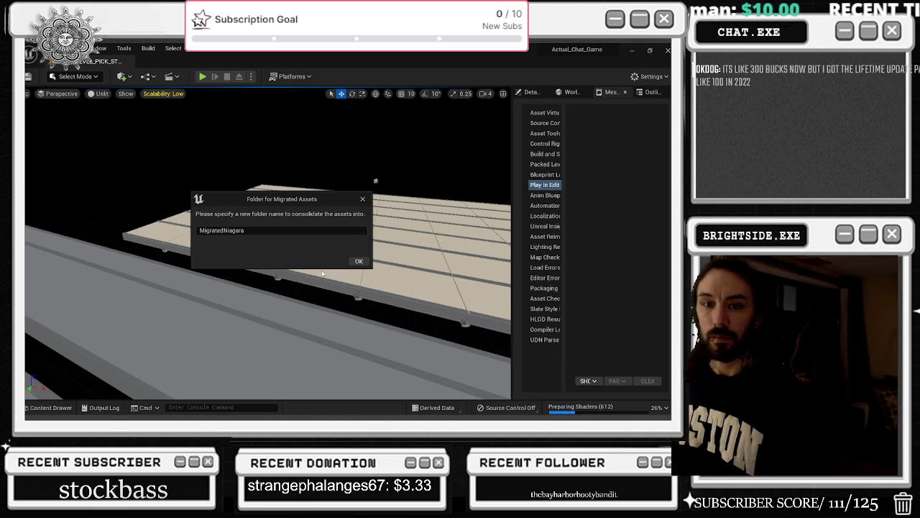
left_click(354, 264)
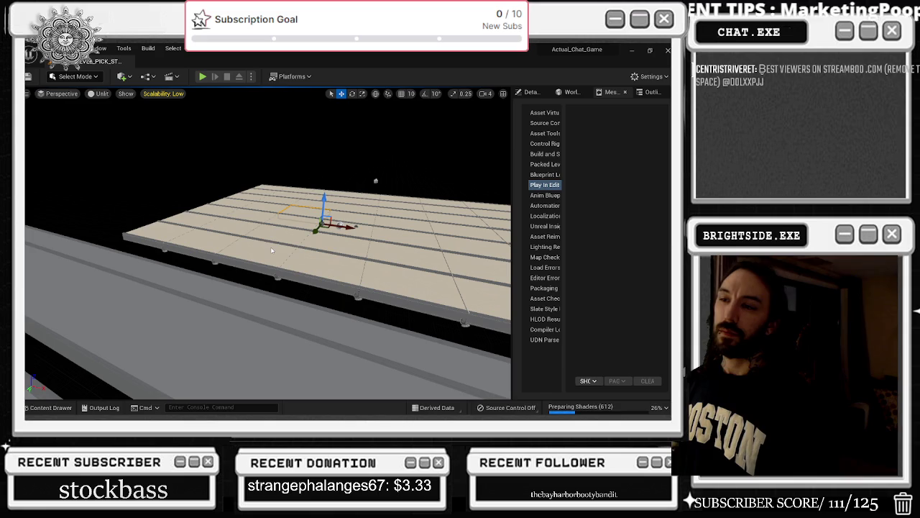
key("alt+Tab")
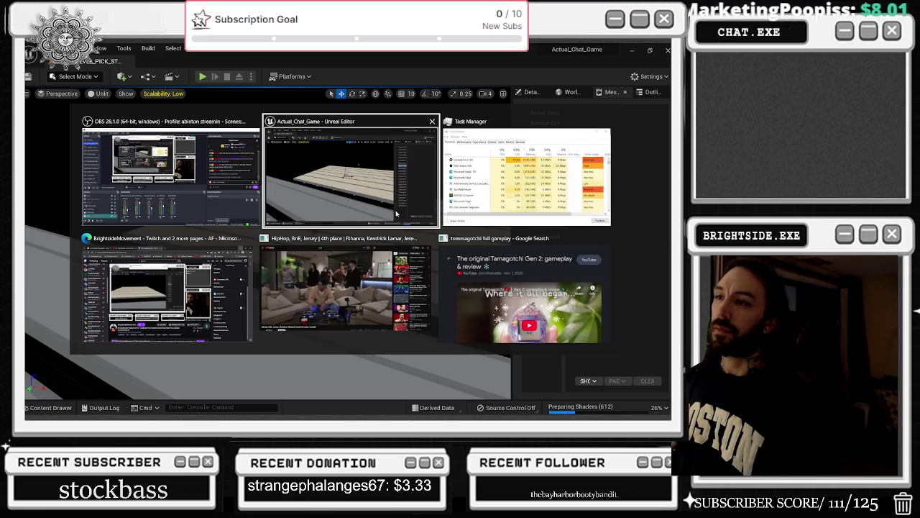